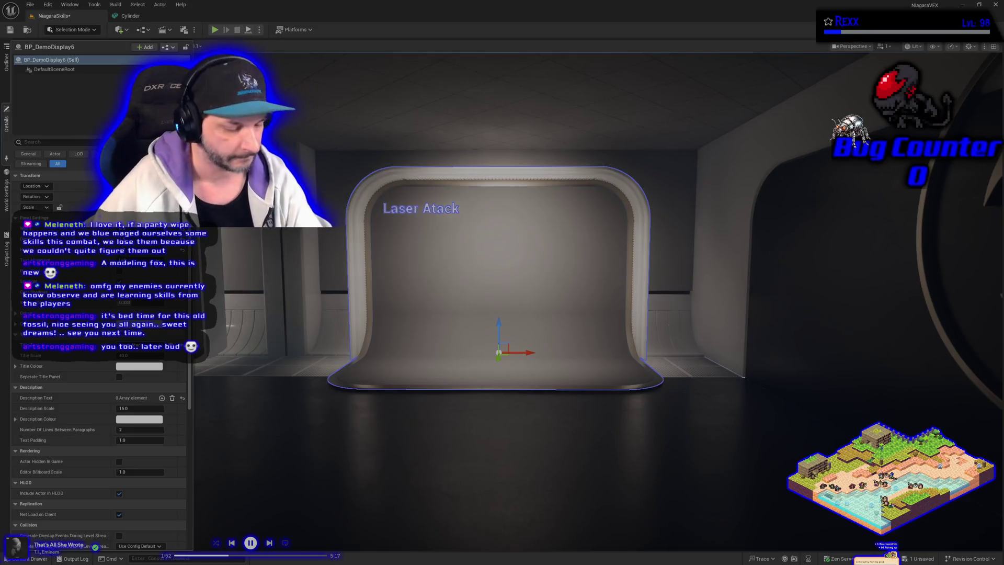
Save the level and browse the Content Drawer to Niagara > NiagaraSkills.
left_click(9, 29)
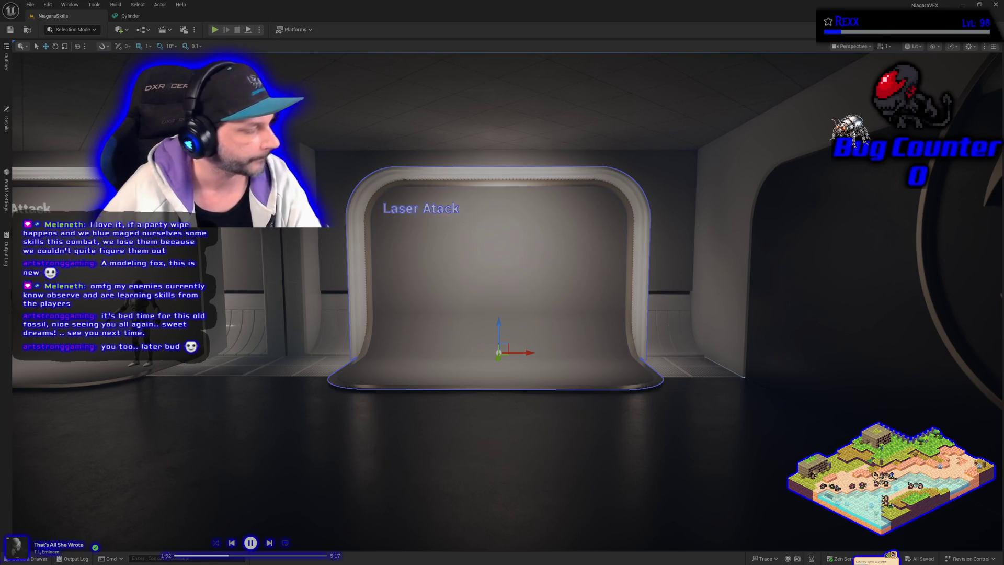
left_click(31, 559)
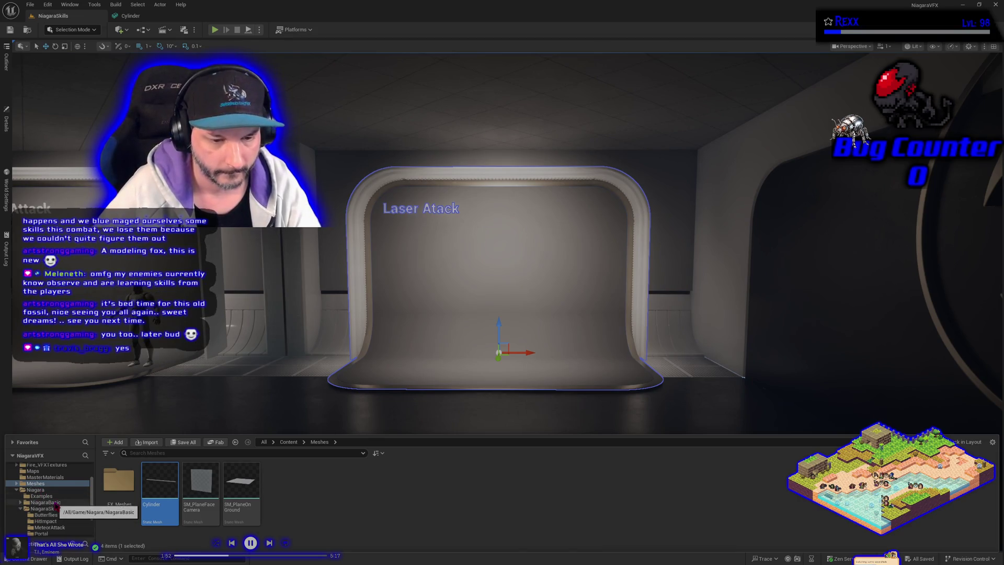
scroll(57, 506, "down", 3)
scroll(56, 507, "up", 5)
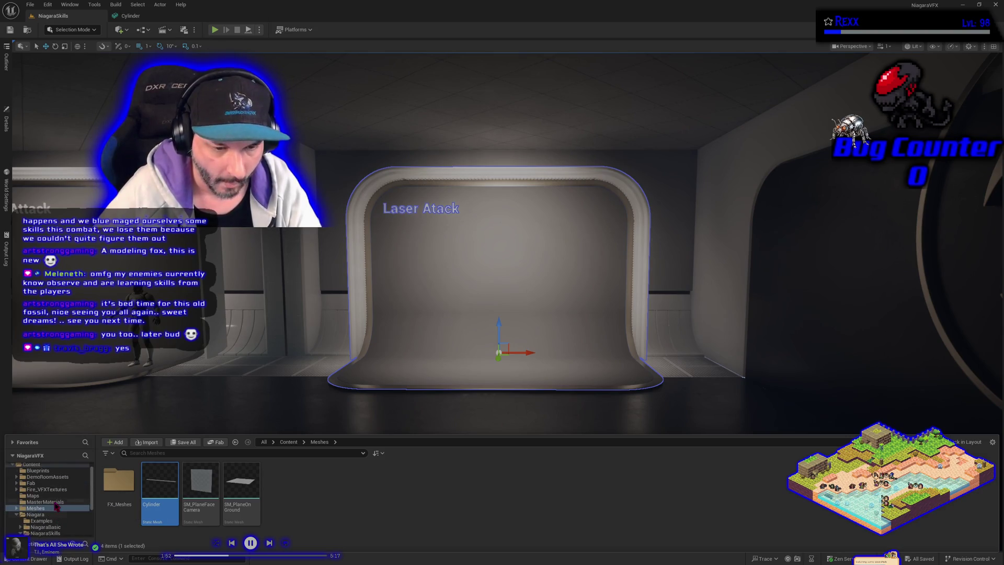
left_click(57, 515)
scroll(57, 515, "down", 2)
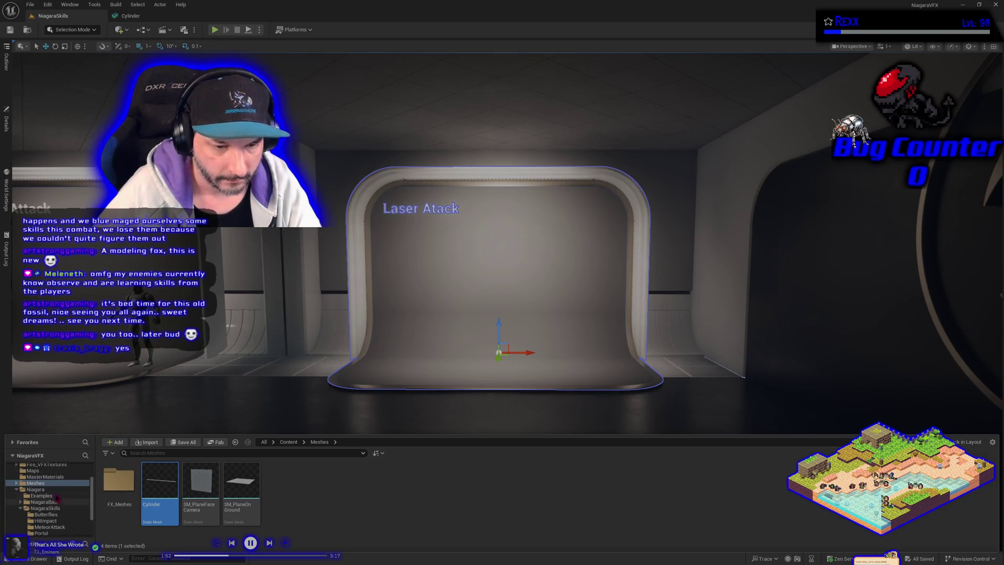
left_click(56, 509)
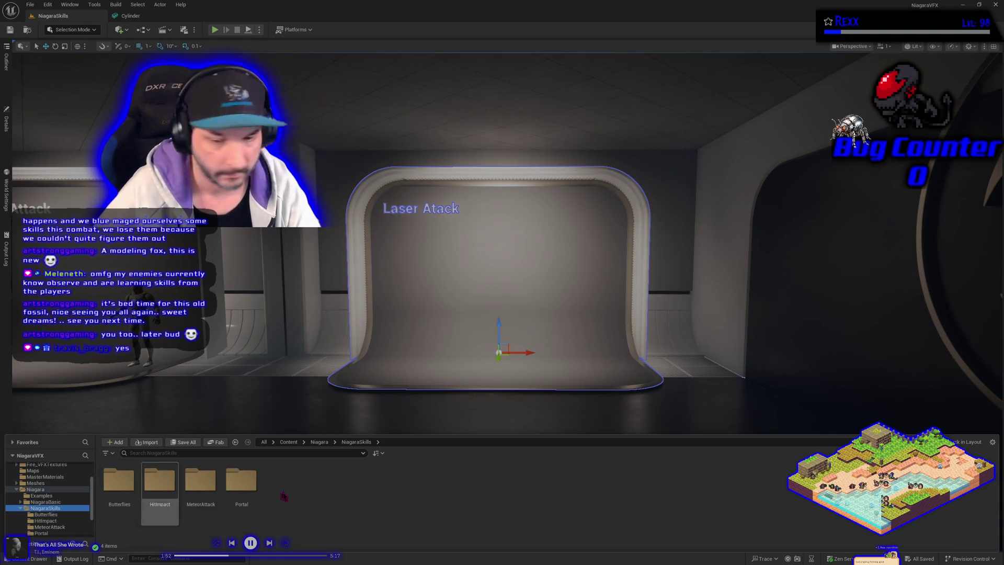
Create a new folder named LaserAttack in NiagaraSkills and open the empty folder.
right_click(315, 492)
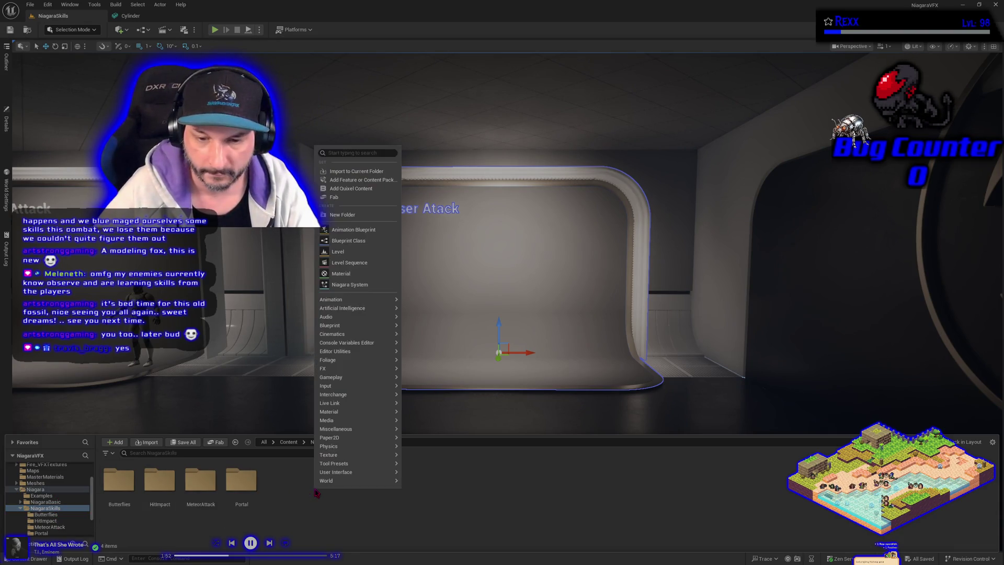
left_click(348, 214)
type("LaserAttack")
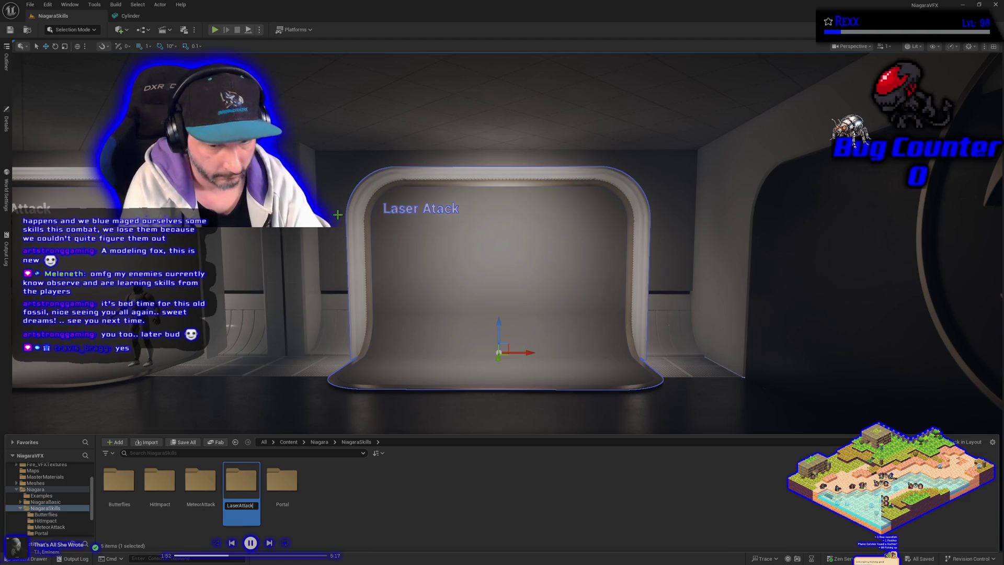
key("Return")
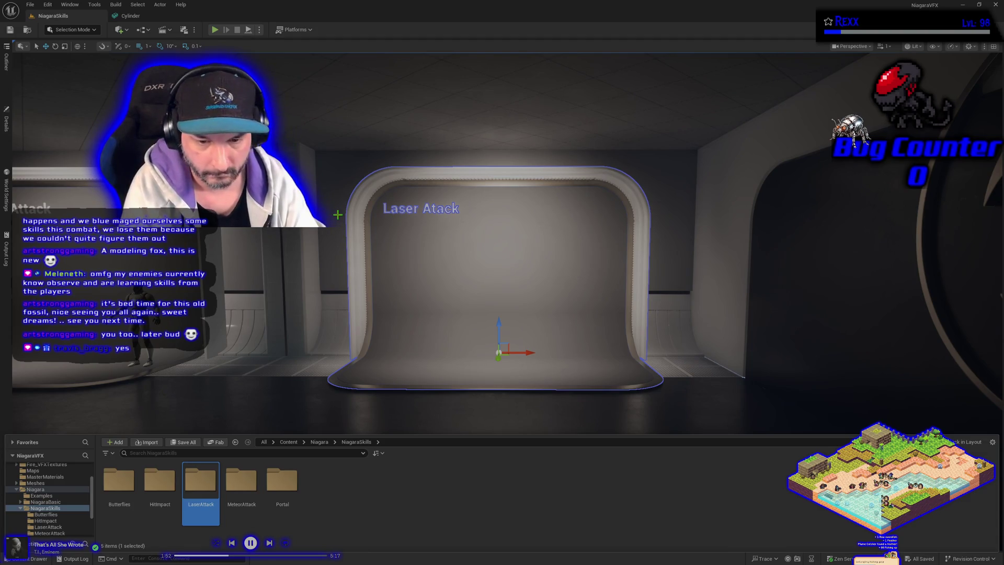
key("Return")
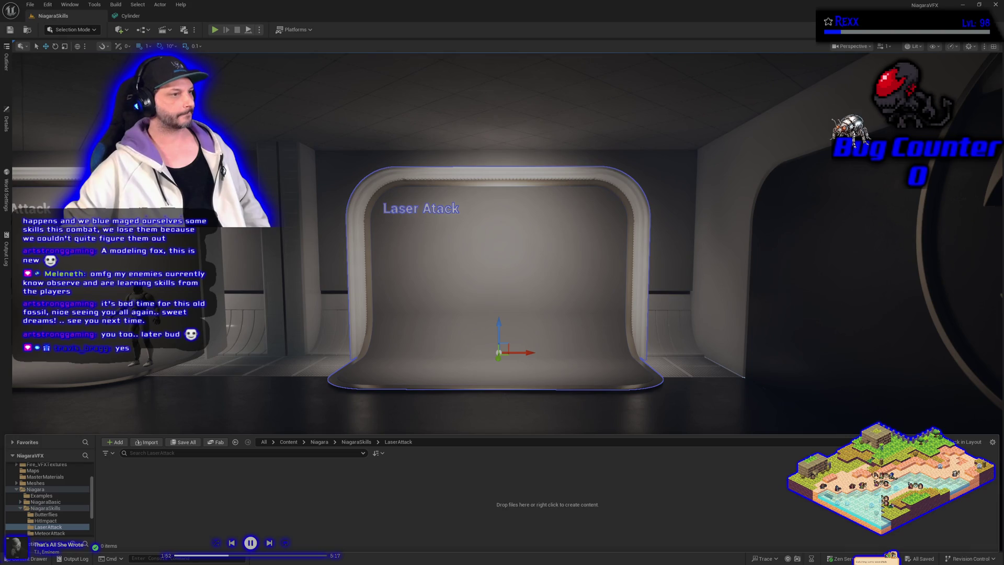
right_click(164, 488)
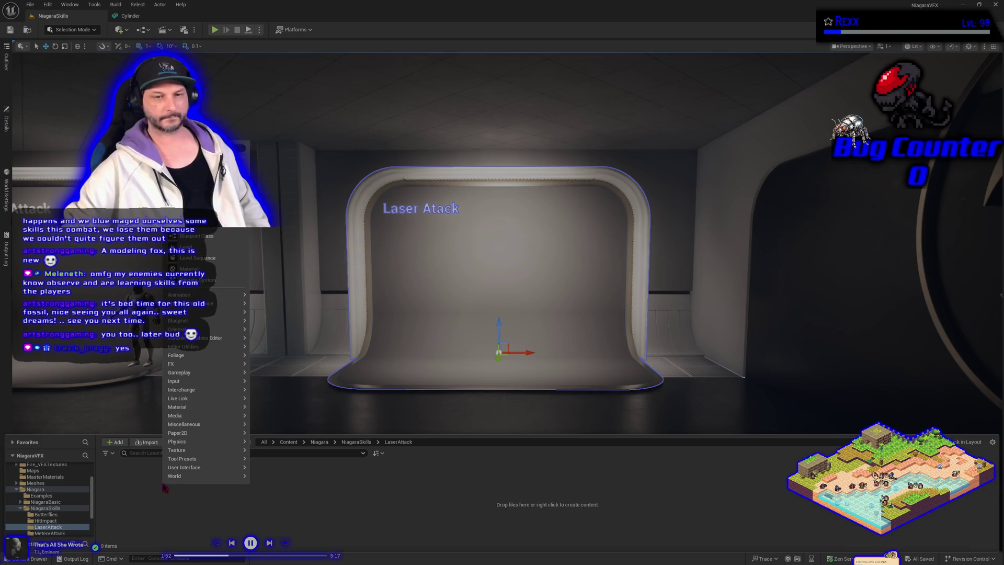
Create a Niagara System from the SimpleMeshBurst_Once template and name it NS_LaserAttack.
left_click(215, 281)
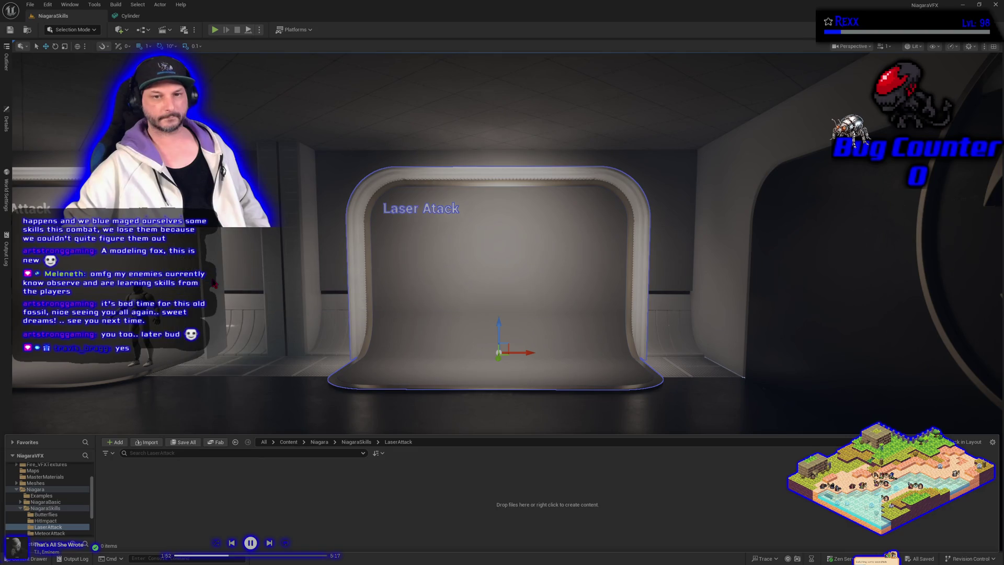
left_click(386, 351)
left_click(669, 424)
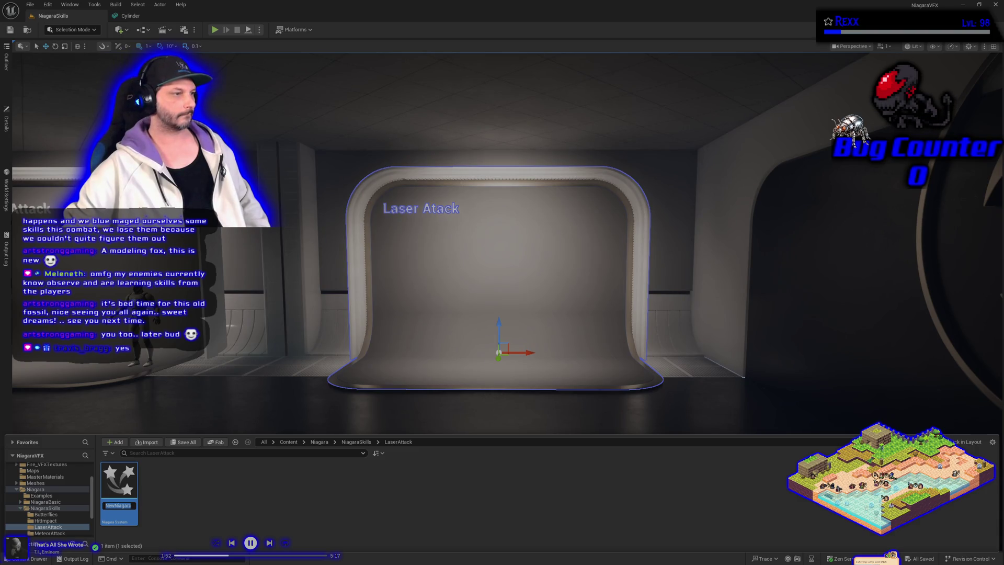
type("NS_LaserAttack")
key("Return")
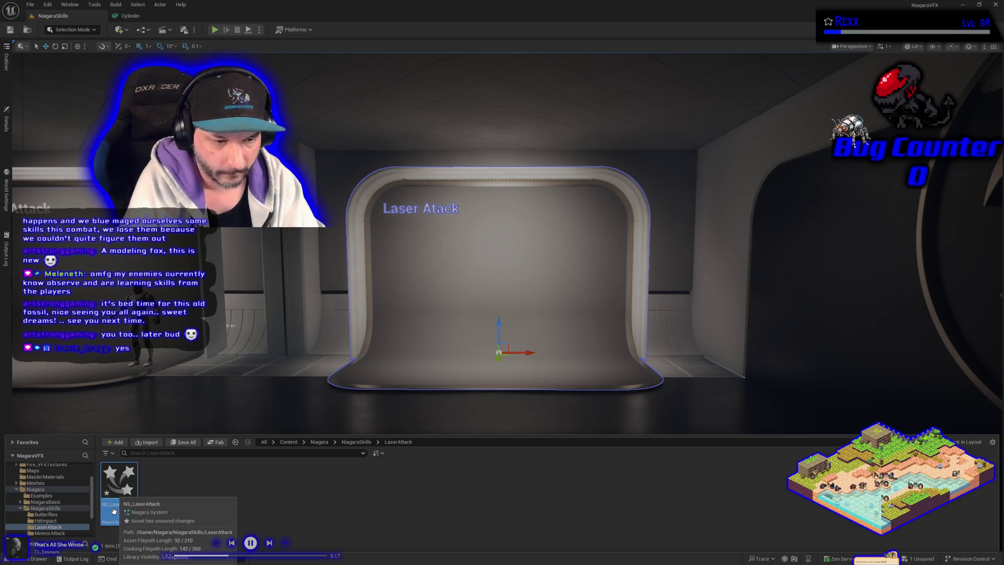
Open NS_LaserAttack in the Niagara editor, later switching over to the browser's new tab.
double_click(114, 511)
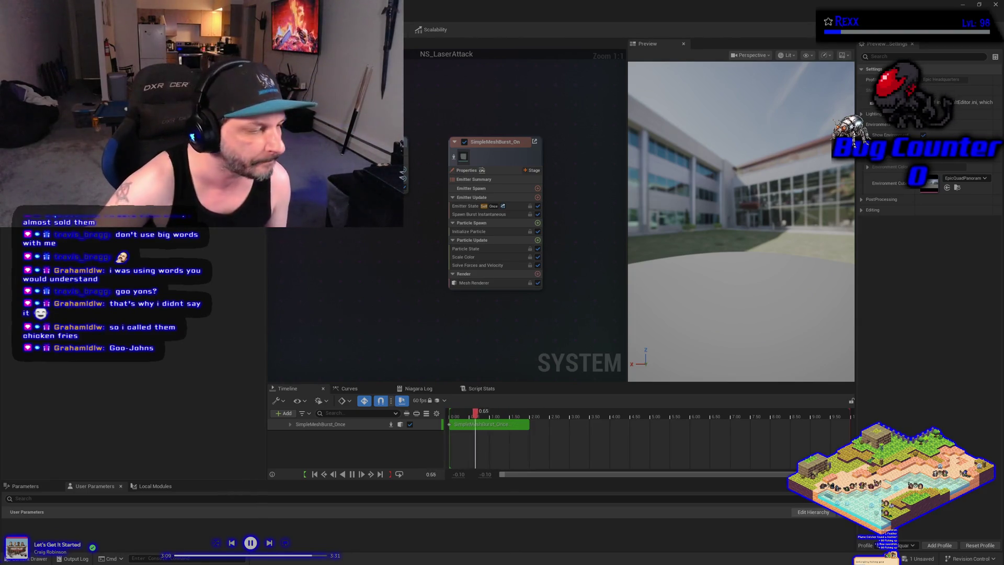
key("alt+Tab")
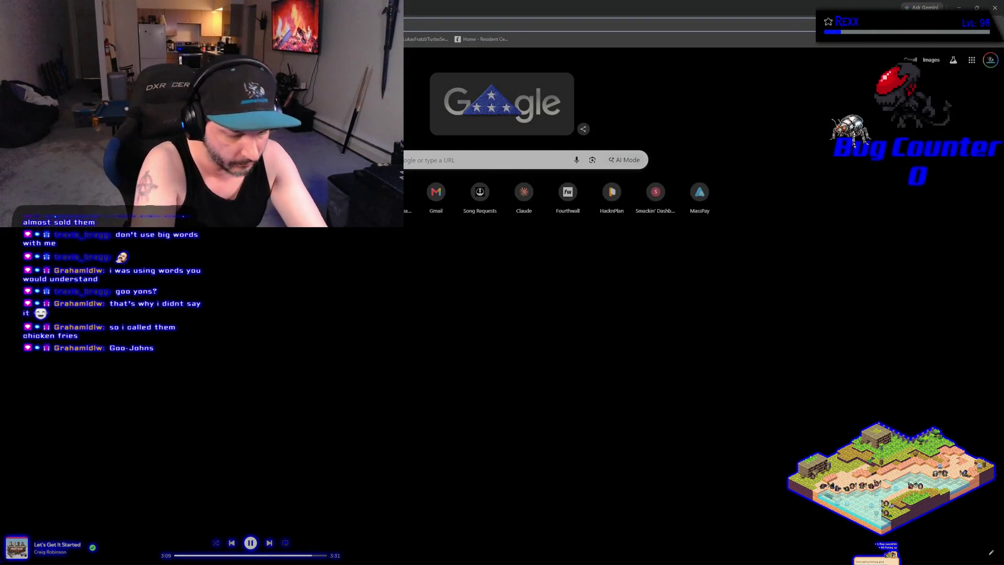
Search Google for goujons, expand the AI overview, and open the Wikipedia Goujon (food) article.
key("ctrl+l")
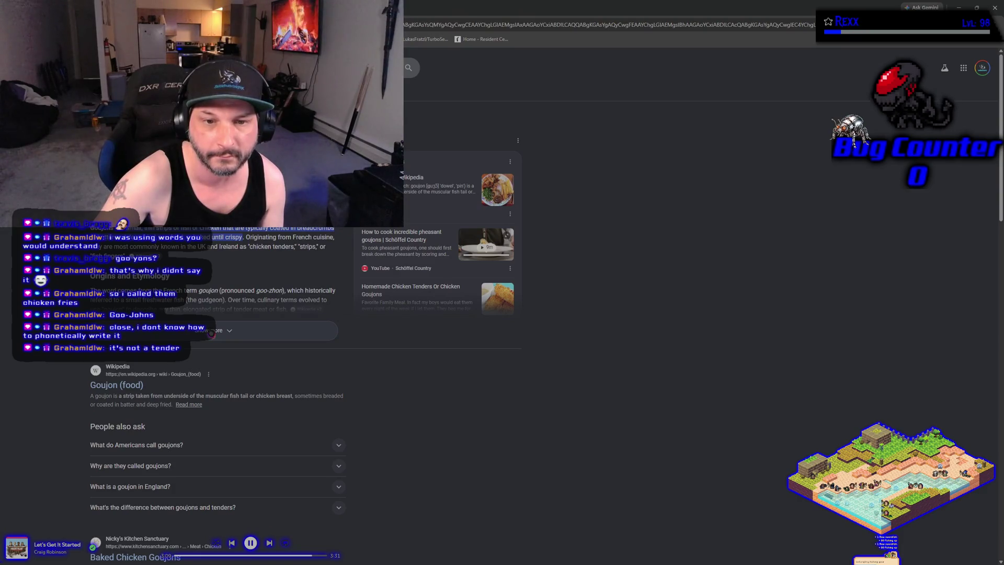
left_click(211, 332)
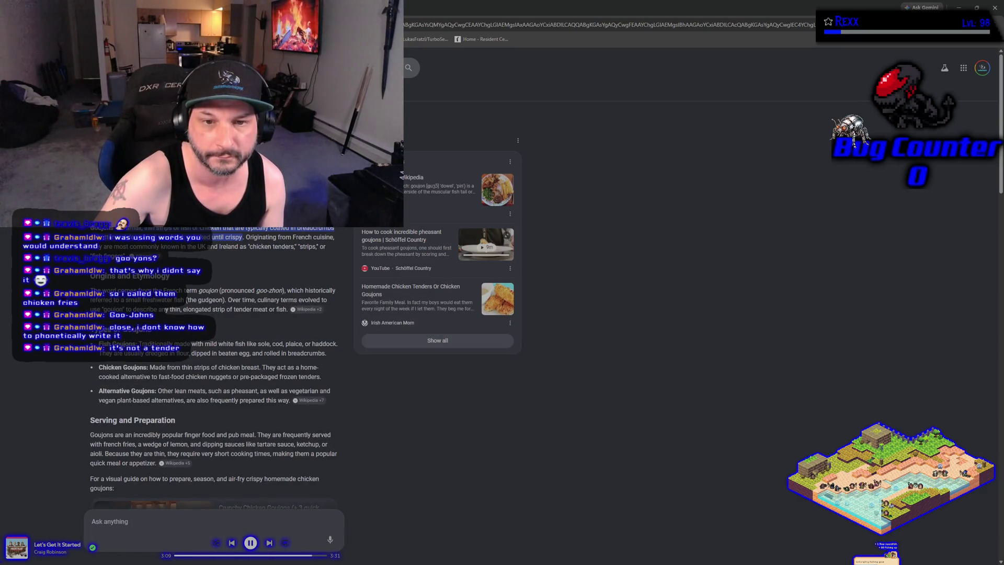
scroll(215, 340, "down", 3)
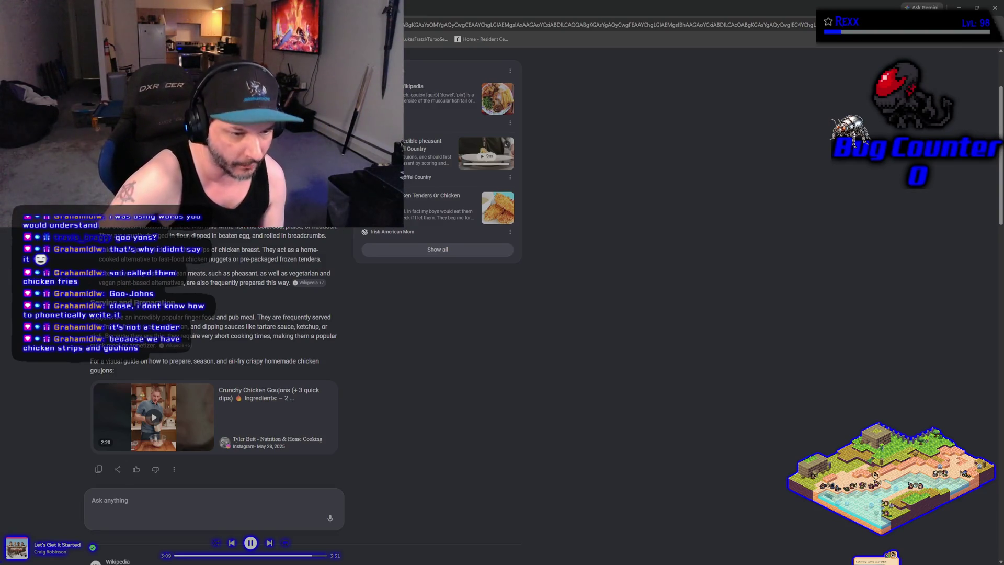
scroll(214, 392, "down", 4)
left_click(109, 385)
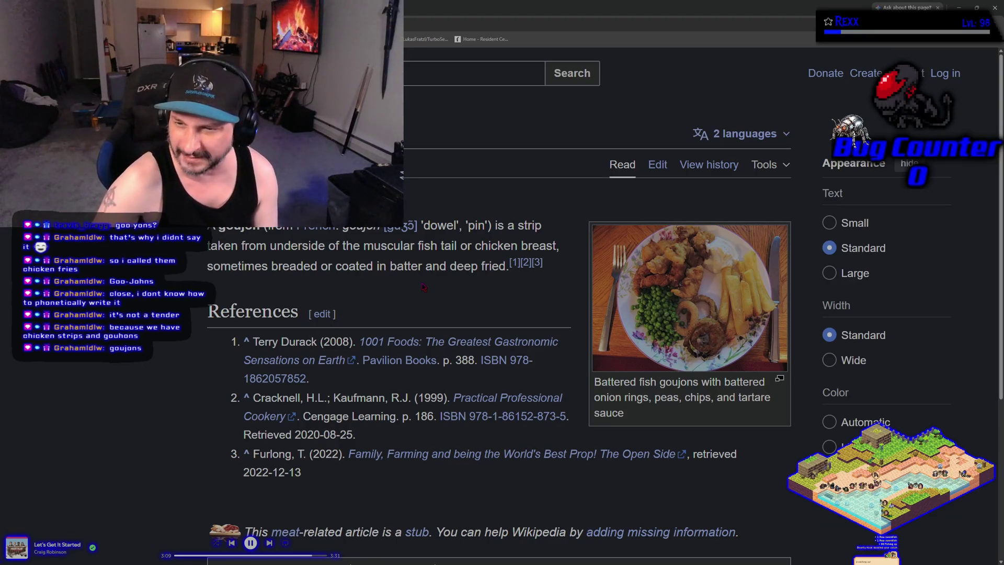
View the battered fish goujons photo full size, then return to the Google goujons results.
scroll(424, 287, "down", 4)
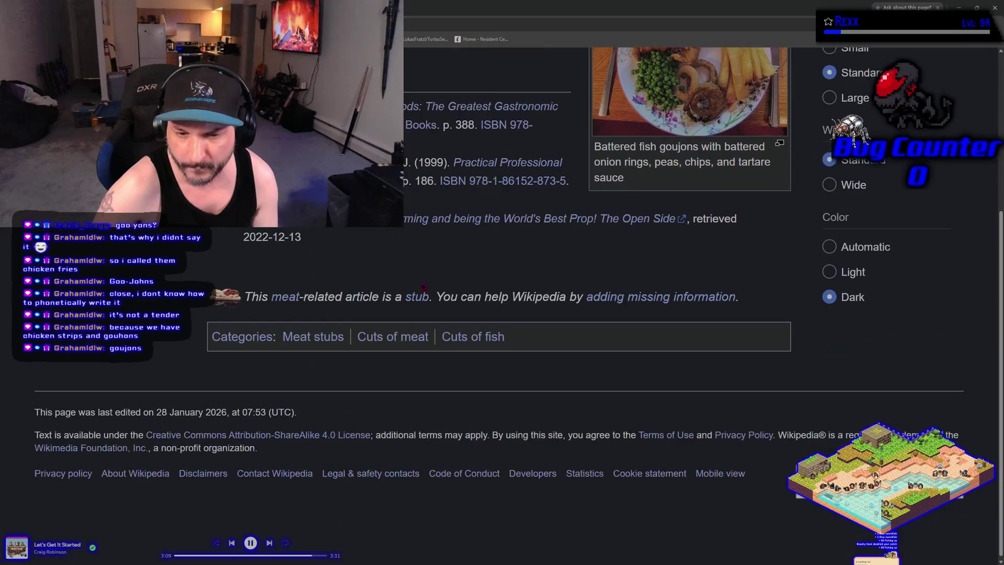
scroll(295, 315, "up", 4)
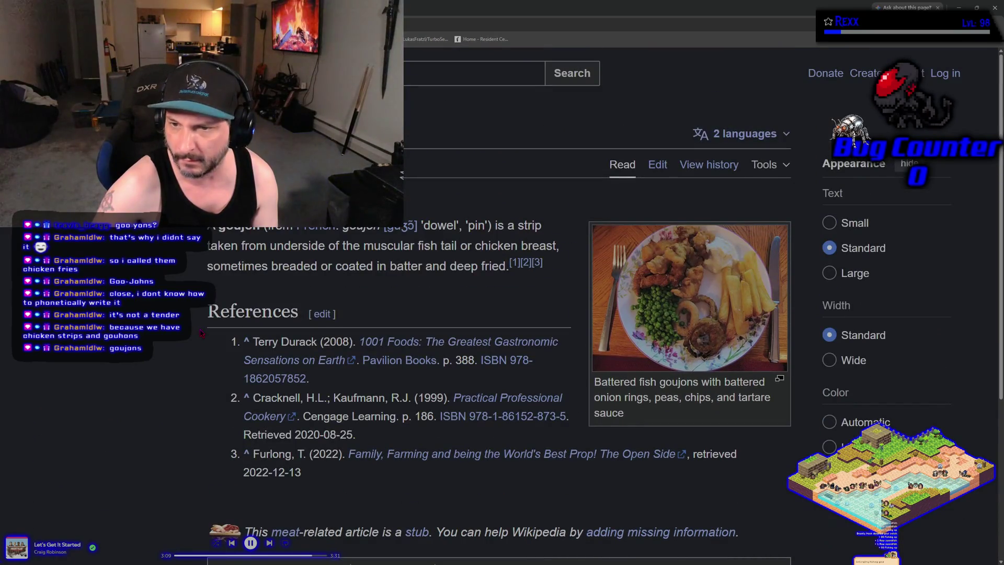
left_click(684, 304)
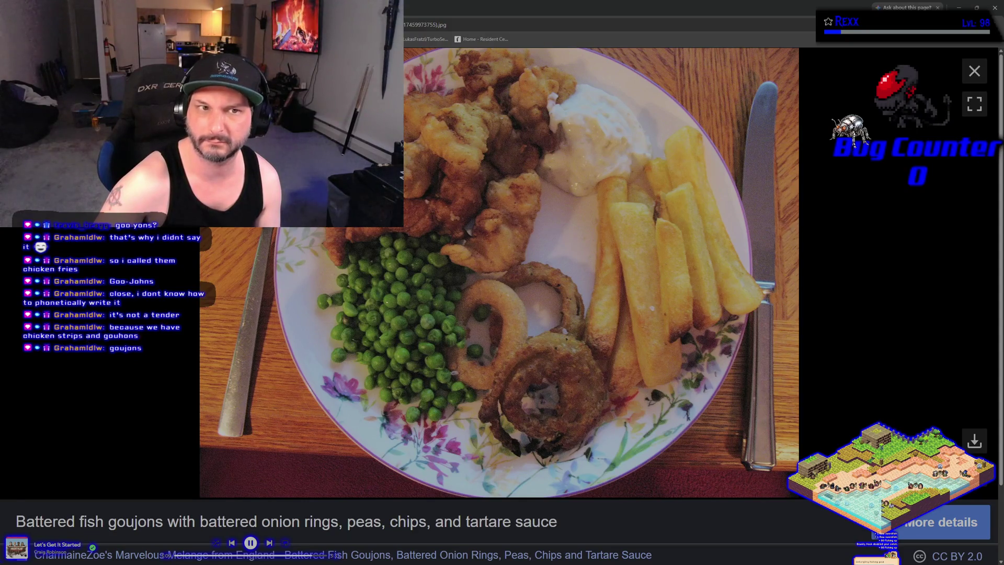
key("alt+Left")
key("alt+Left")
scroll(217, 366, "up", 6)
left_click(261, 68)
Search for chicken goujons versus chicken tenders and expand the full AI overview answer.
key("Escape")
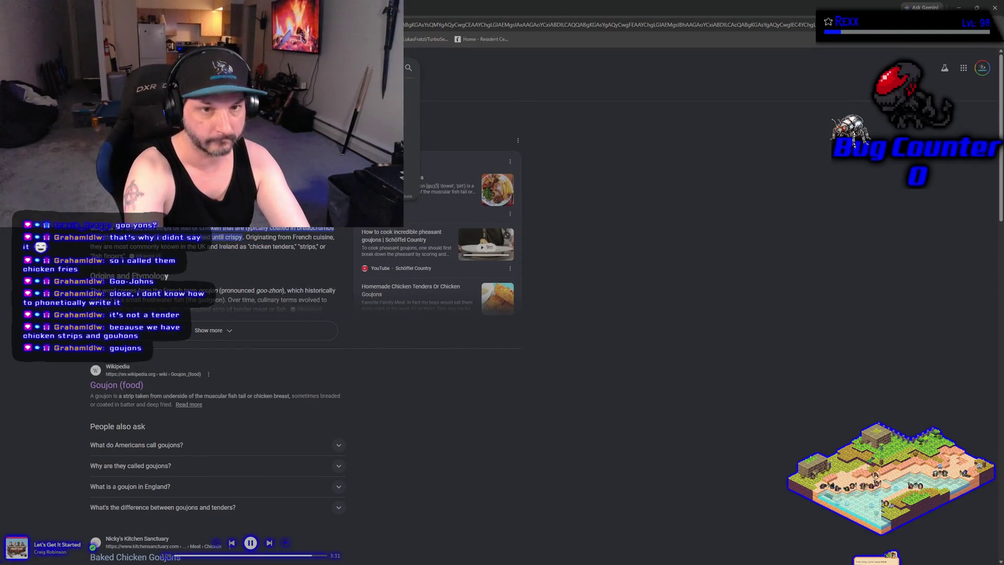
key("Return")
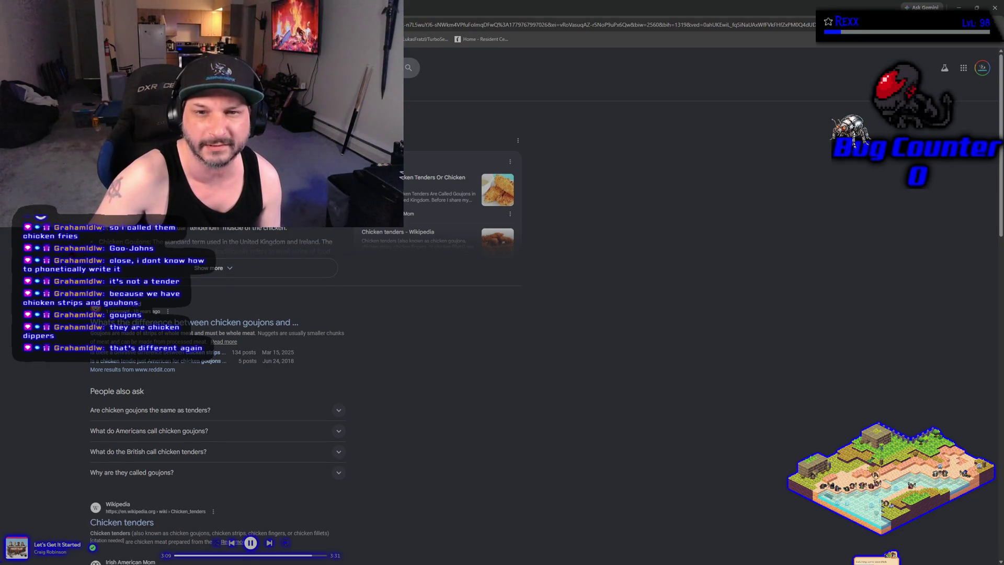
left_click(215, 268)
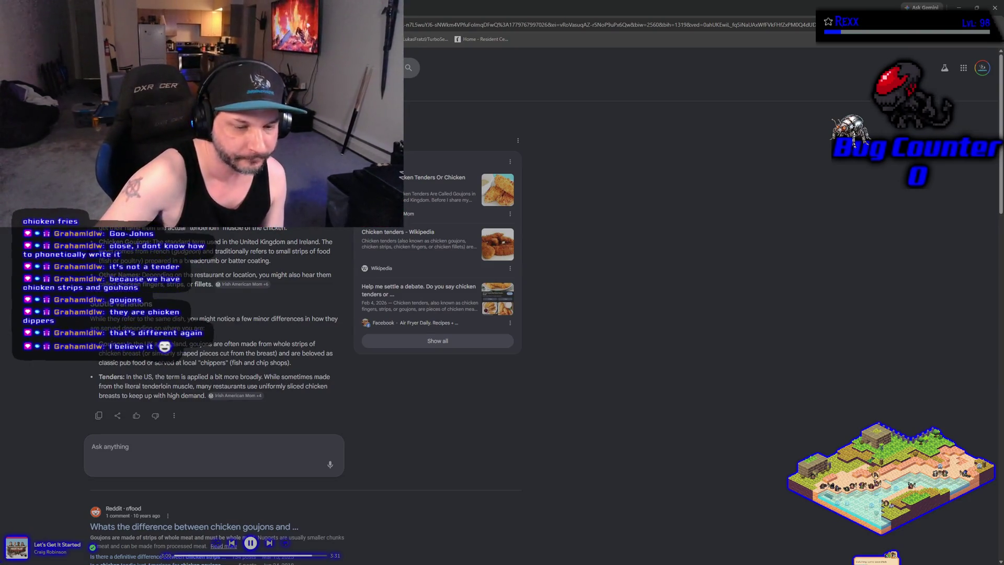
scroll(303, 314, "down", 4)
scroll(303, 314, "up", 4)
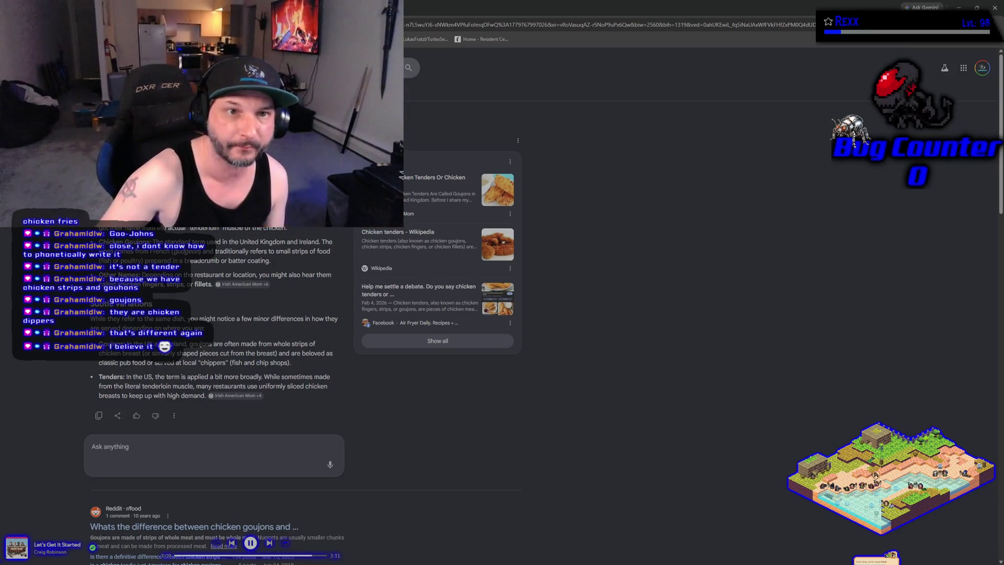
Switch from the browser back to the NS_LaserAttack Niagara editor.
key("alt+Tab")
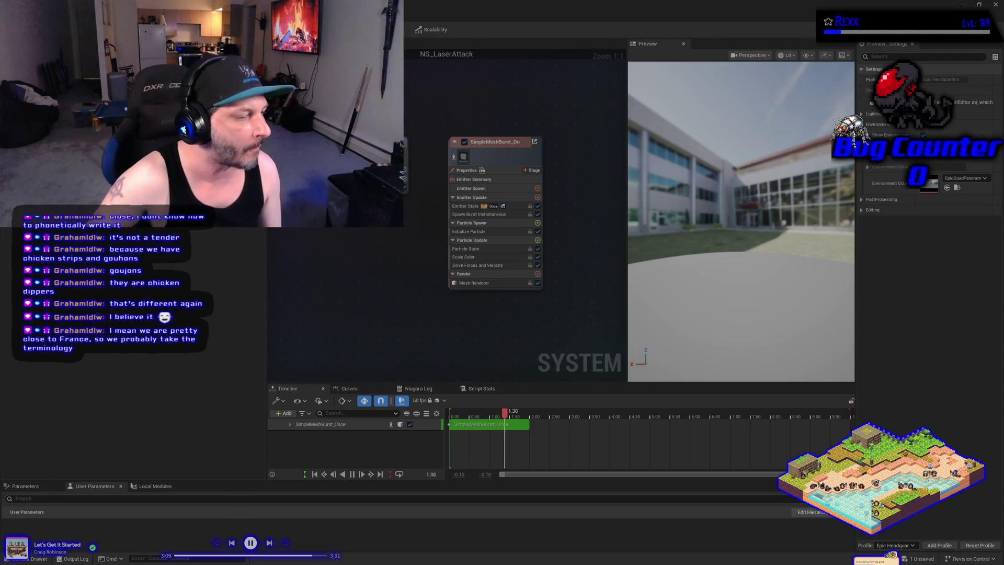
Run a fresh Google search comparing chicken tenders with chicken fingers.
key("alt+Tab")
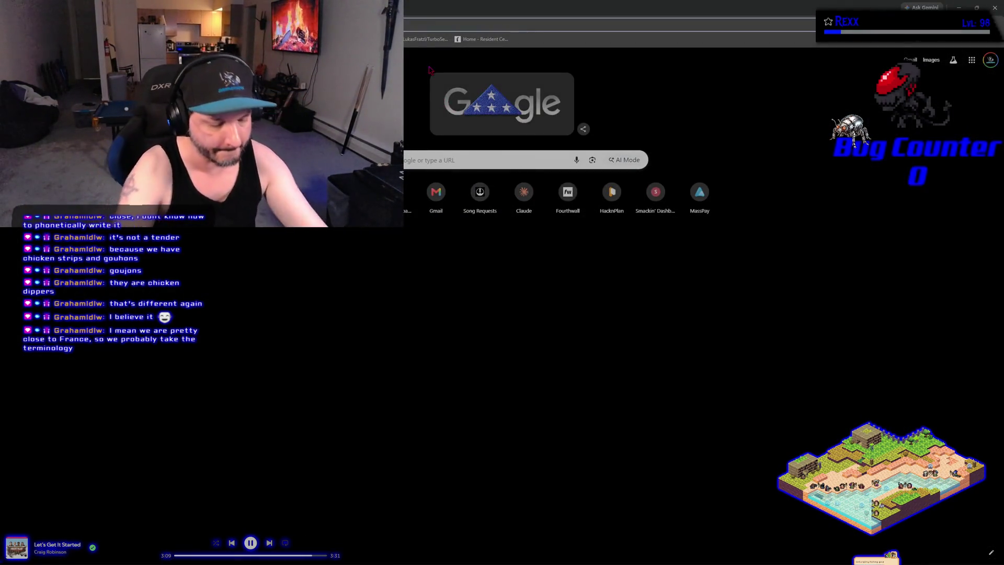
key("ctrl+l")
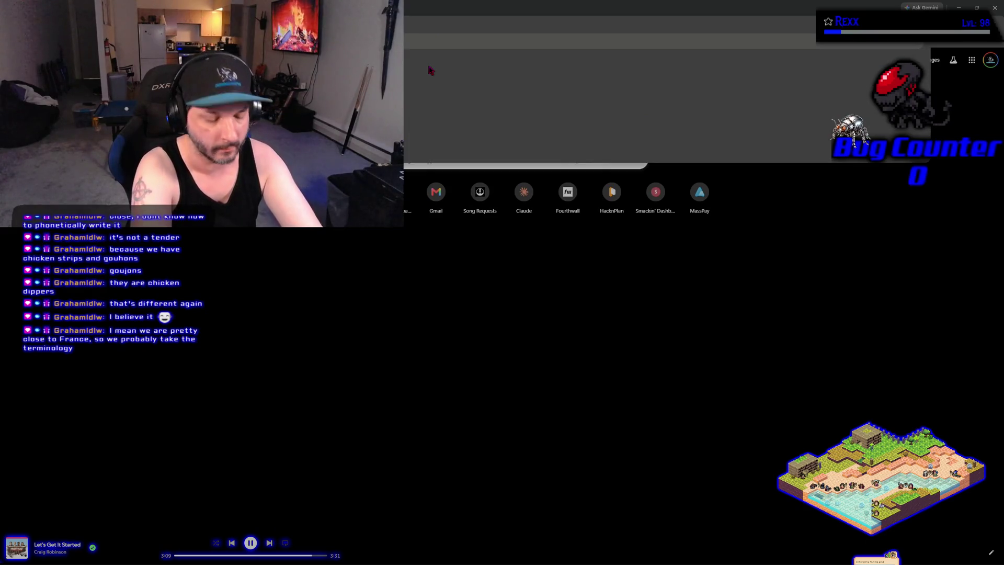
key("Return")
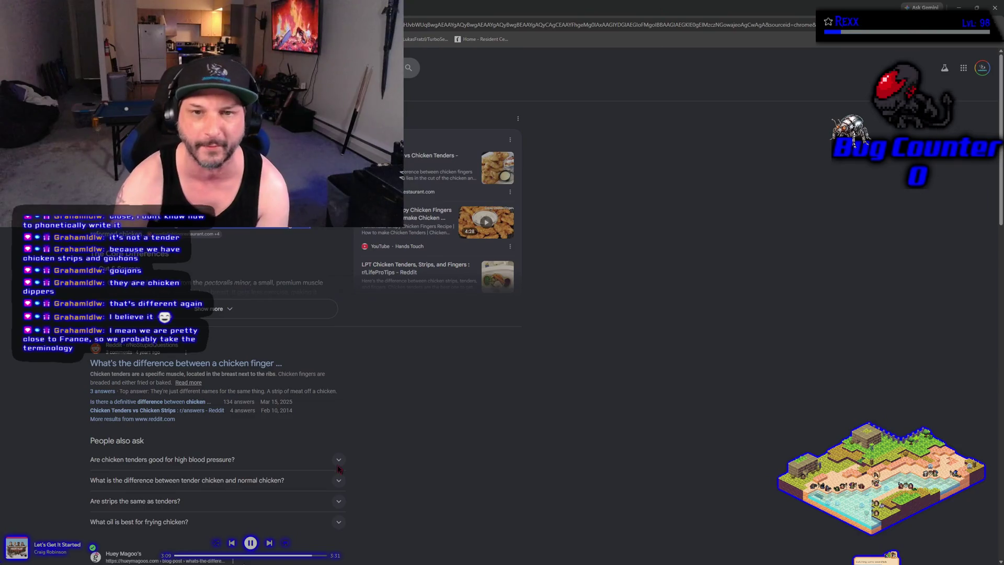
Expand the AI answer on tenders versus fingers, then search chicken tender vs strip.
left_click(211, 310)
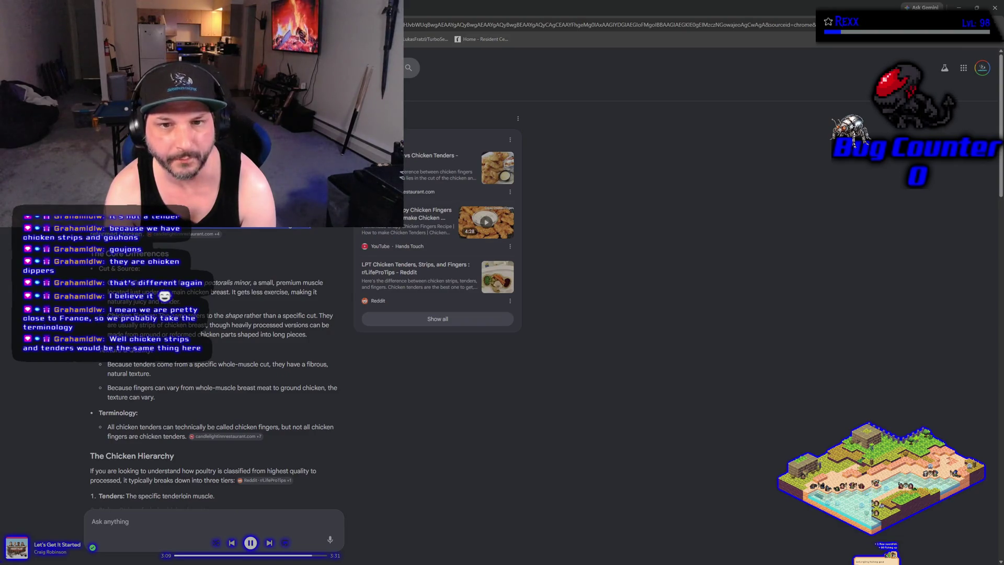
scroll(217, 314, "down", 4)
scroll(217, 314, "down", 1)
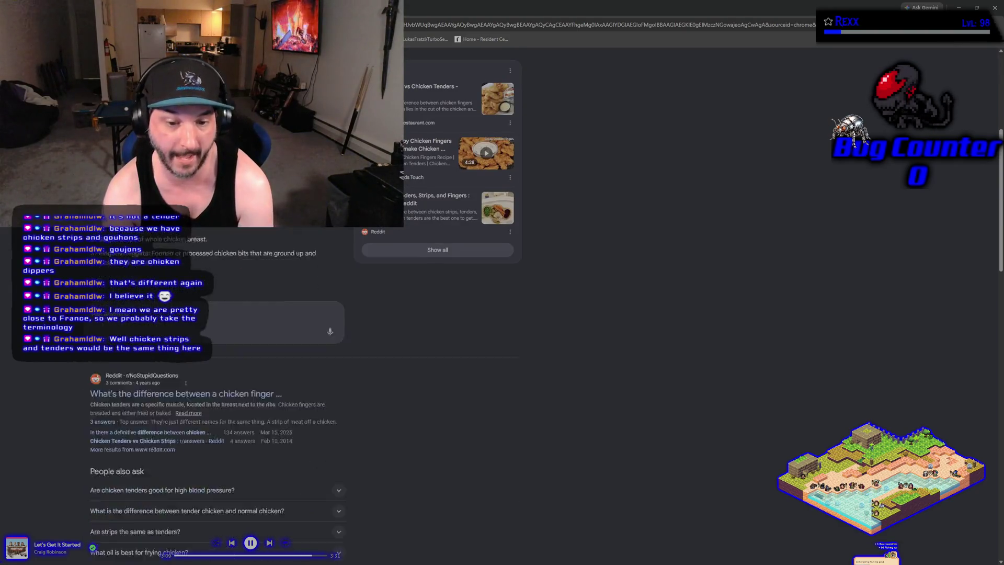
scroll(217, 314, "down", 5)
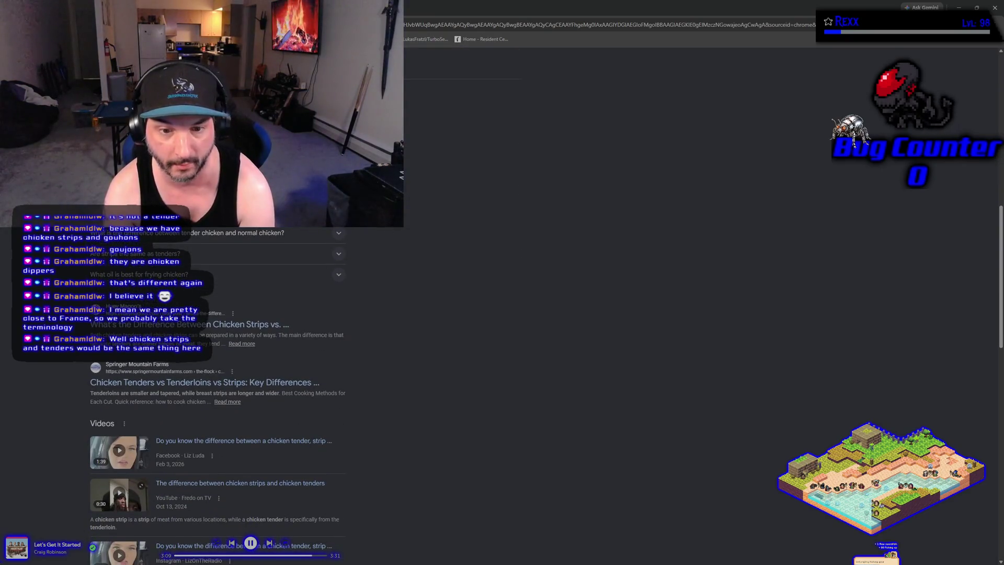
key("alt+Left")
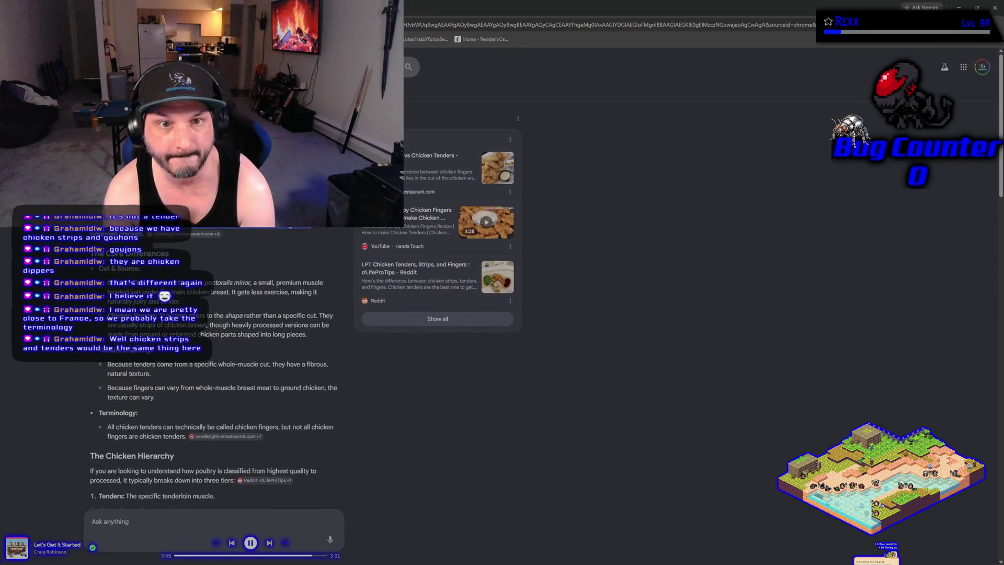
left_click(410, 68)
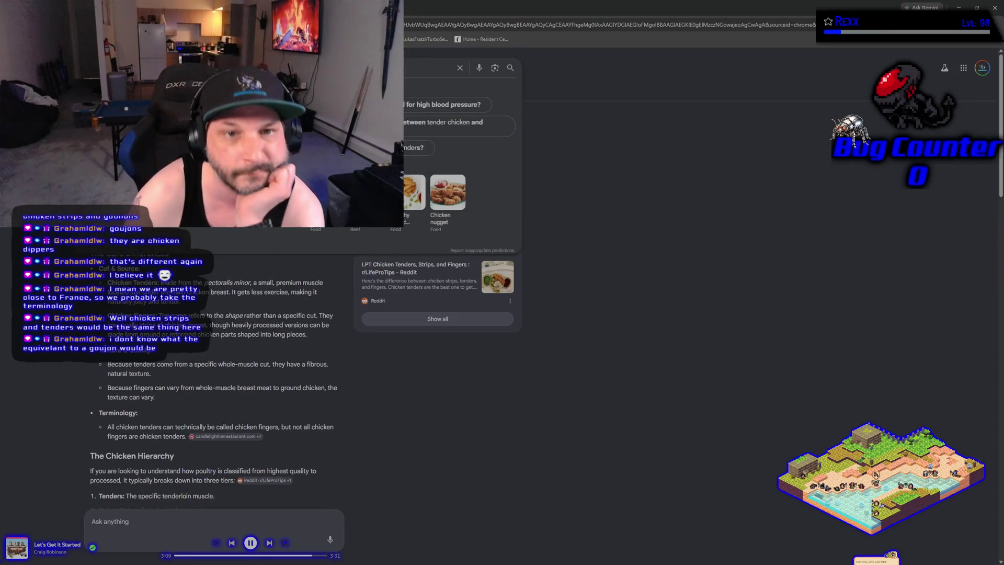
key("alt+Left")
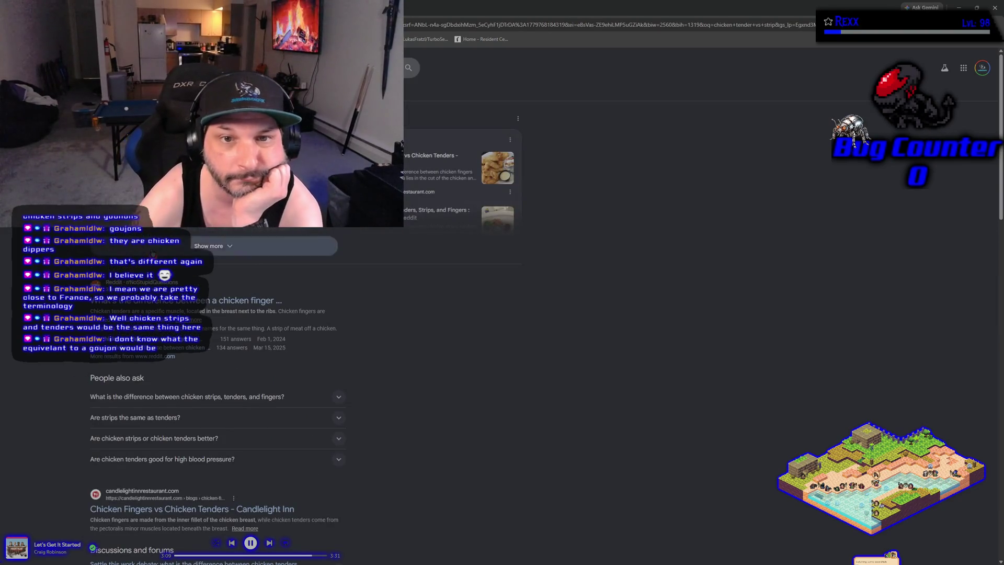
Expand the full AI answer on tenders vs strips vs fingers, then return to the Niagara editor.
key("alt+Right")
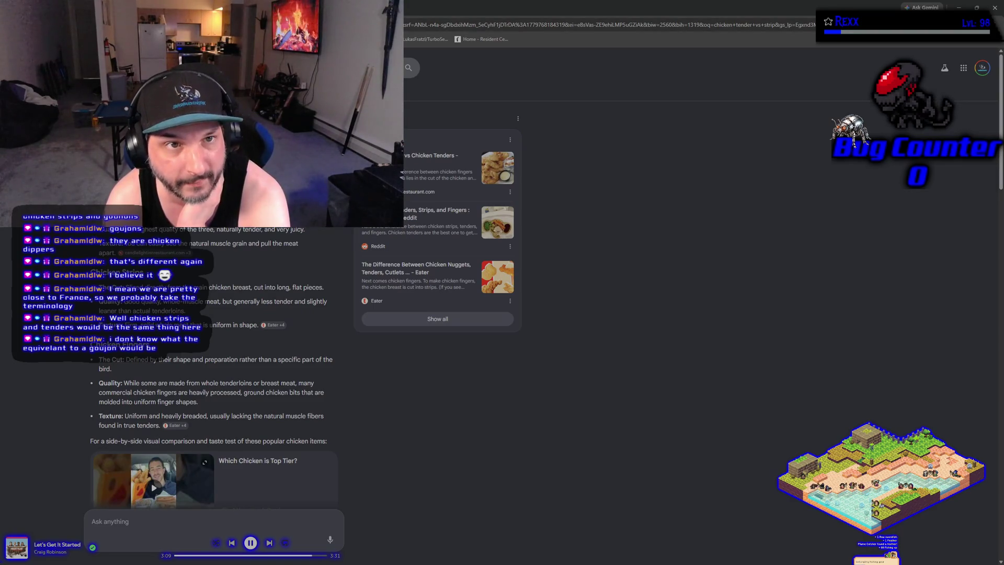
key("alt+Tab")
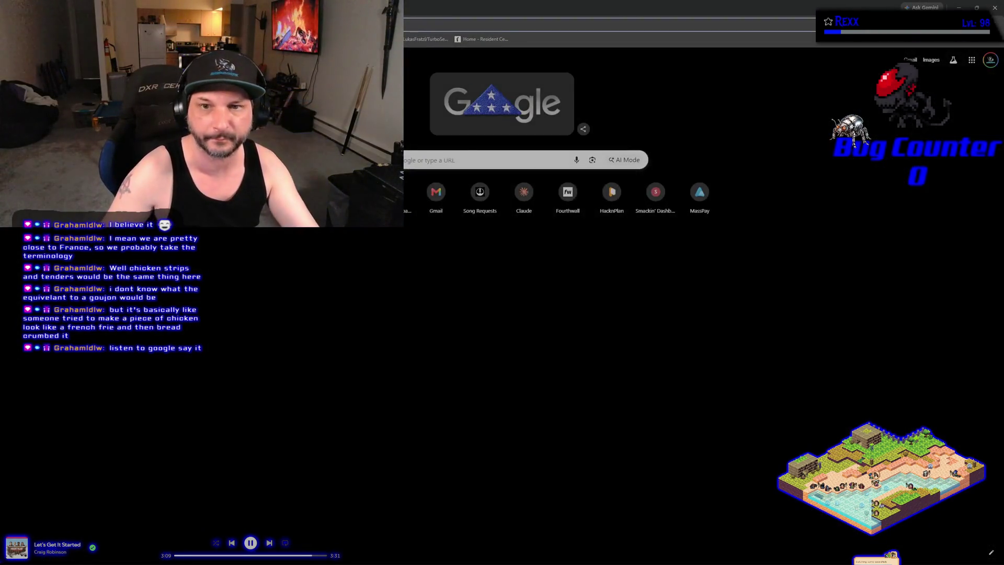
Search Google for 'goujon ron' to find goujon pronunciation videos.
left_click(387, 160)
type("goujon")
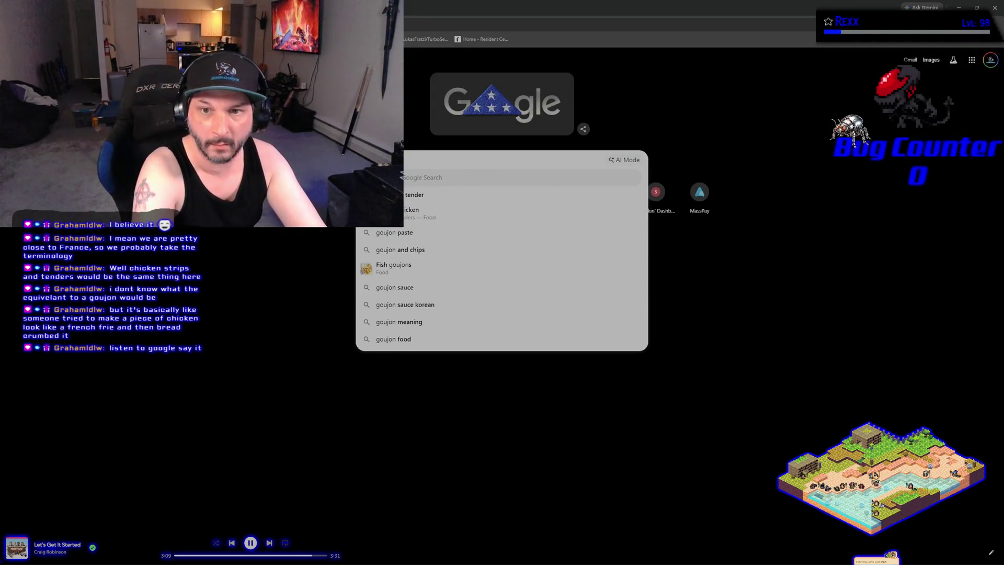
type(" ron")
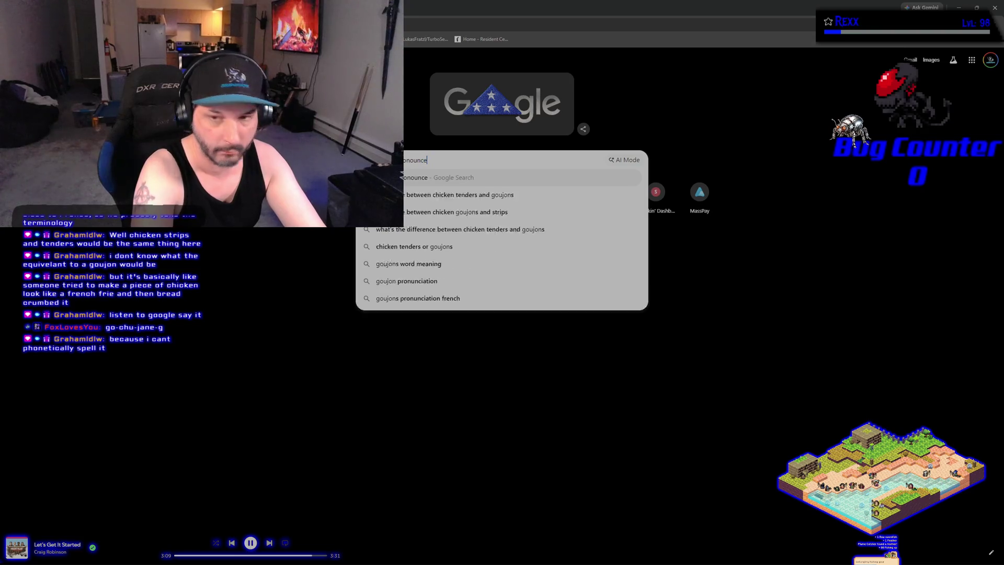
key("Return")
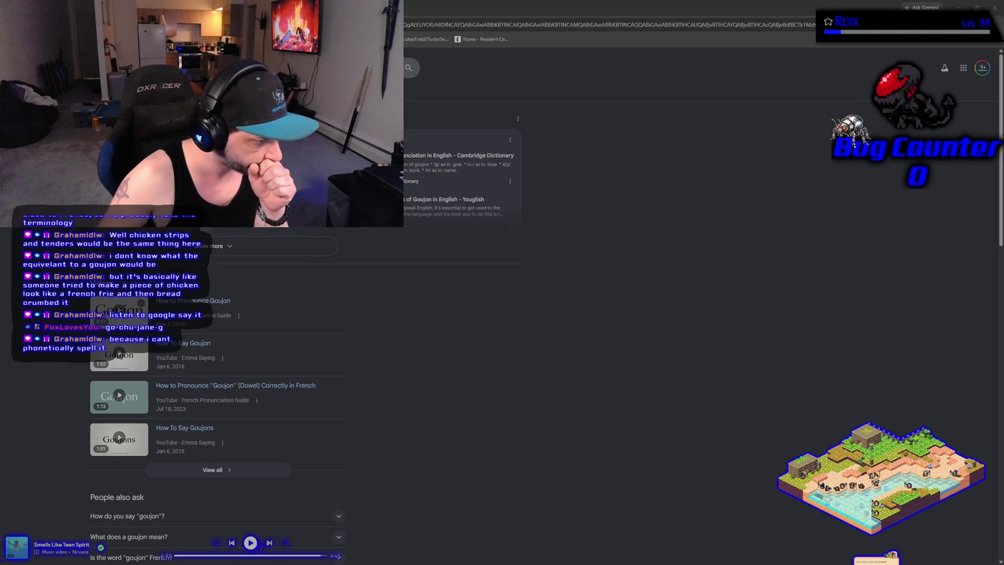
Preview a pronunciation video, then open How To Say Goujon on YouTube and pause it.
left_click(117, 317)
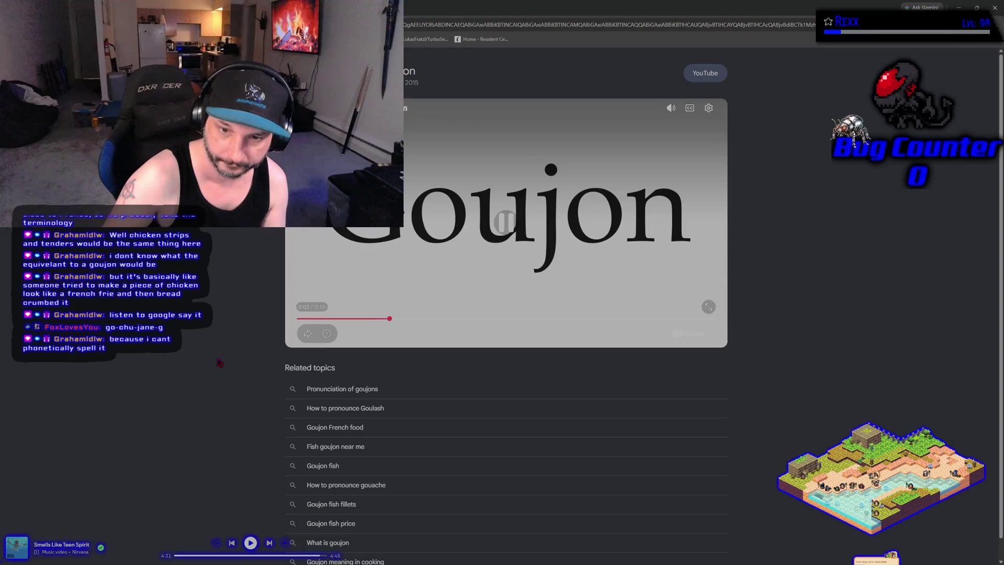
left_click(148, 364)
left_click(196, 344)
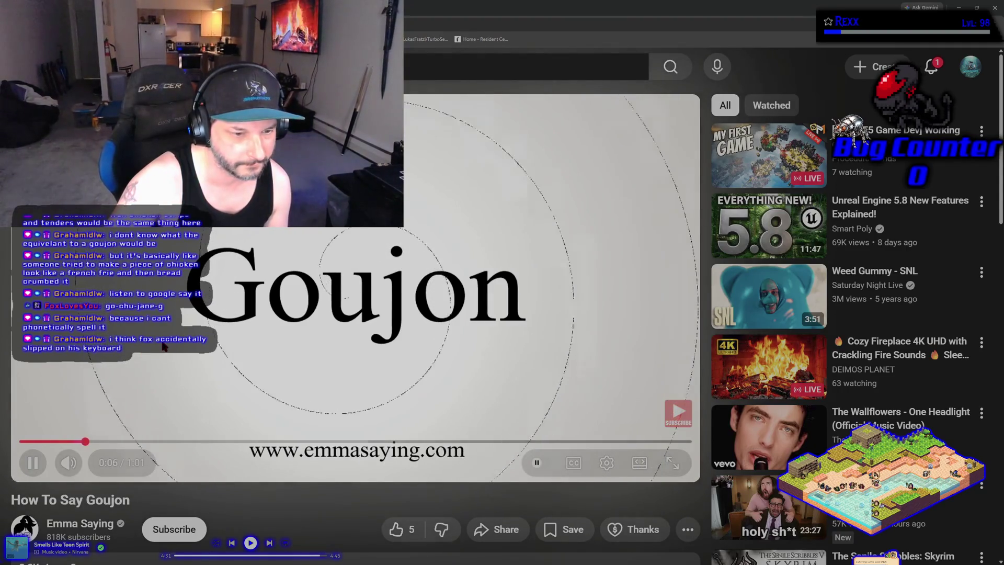
left_click(164, 347)
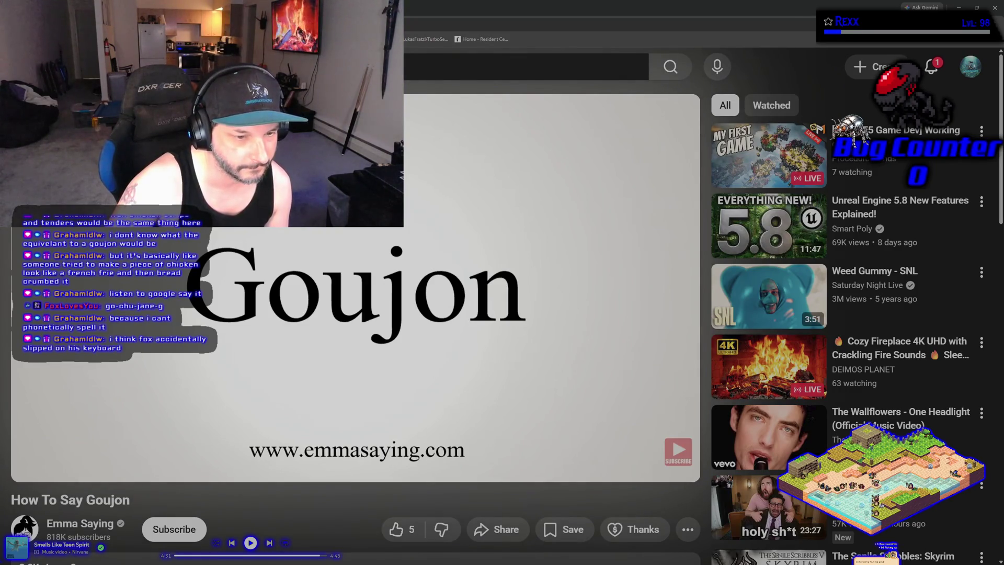
Replay How To Say Goujon from the beginning, then return to the NS_LaserAttack Niagara editor.
mouse_move(165, 345)
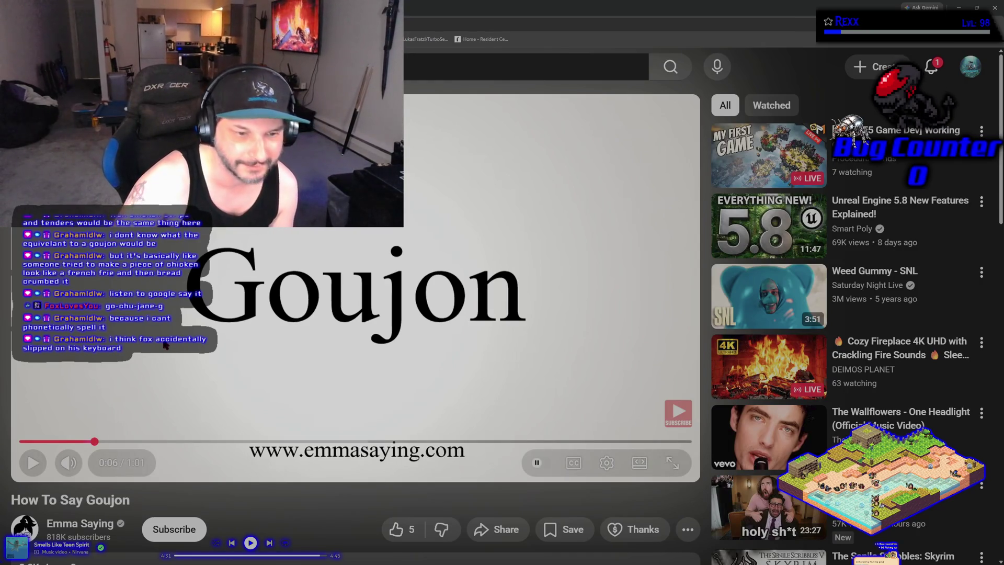
left_click(105, 442)
key("0")
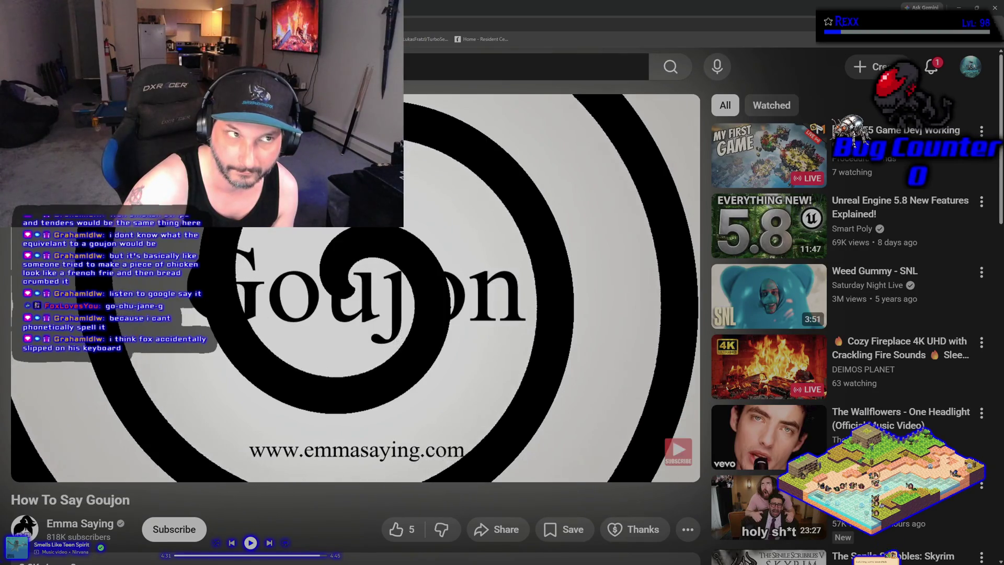
mouse_move(102, 402)
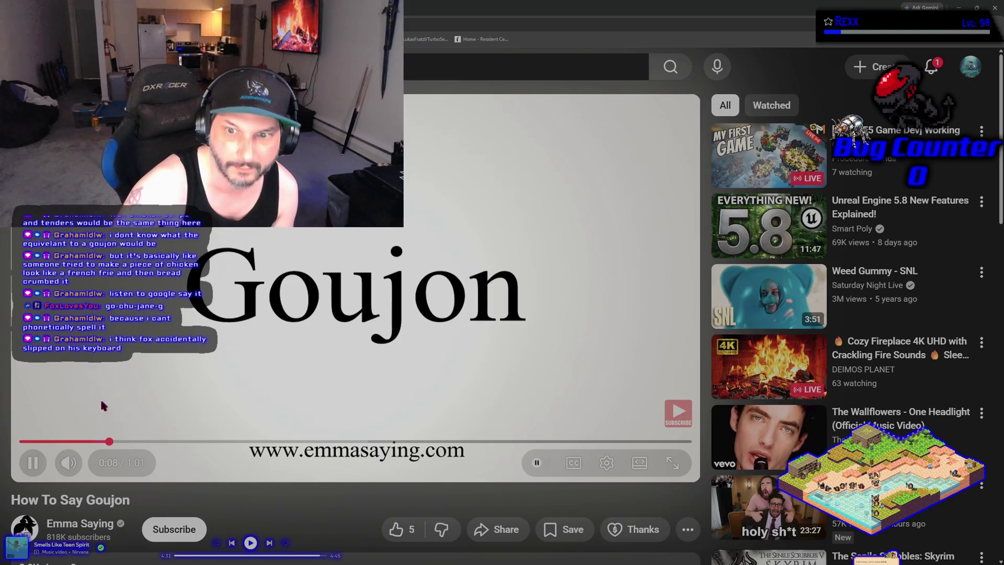
key("alt+Tab")
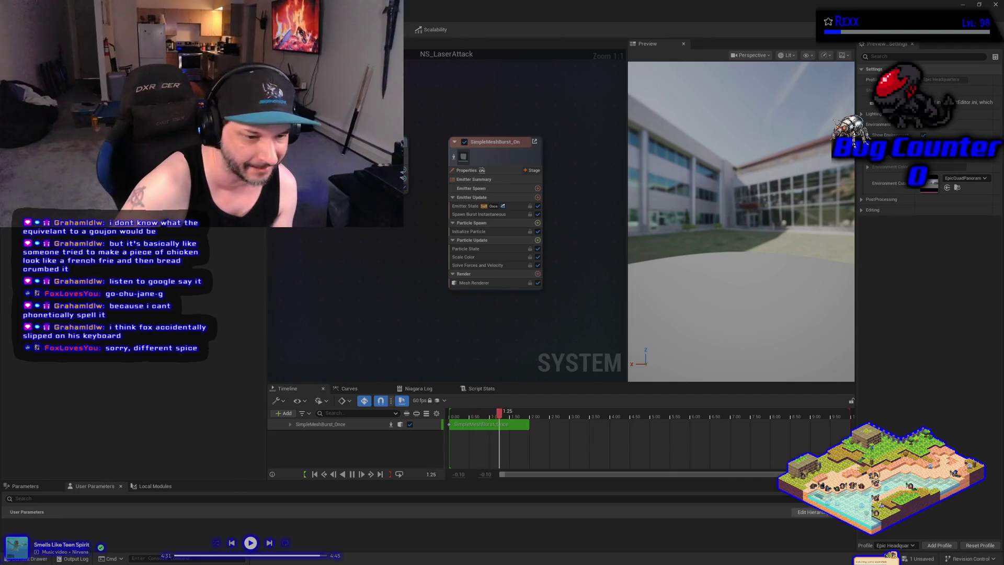
Skip the music ahead three tracks to Ain't No Rest for the Wicked, then bring up Google Search.
left_click(269, 543)
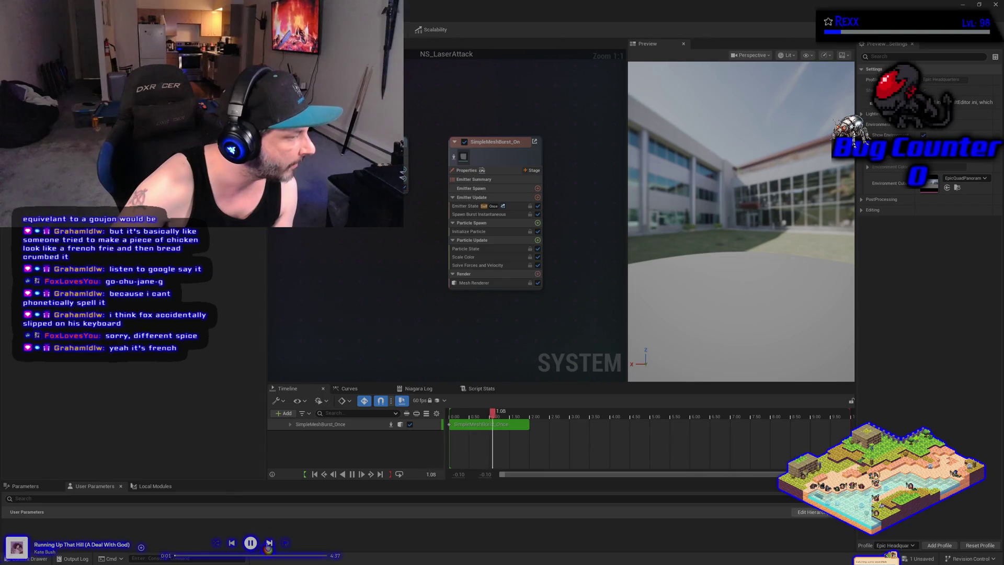
left_click(269, 543)
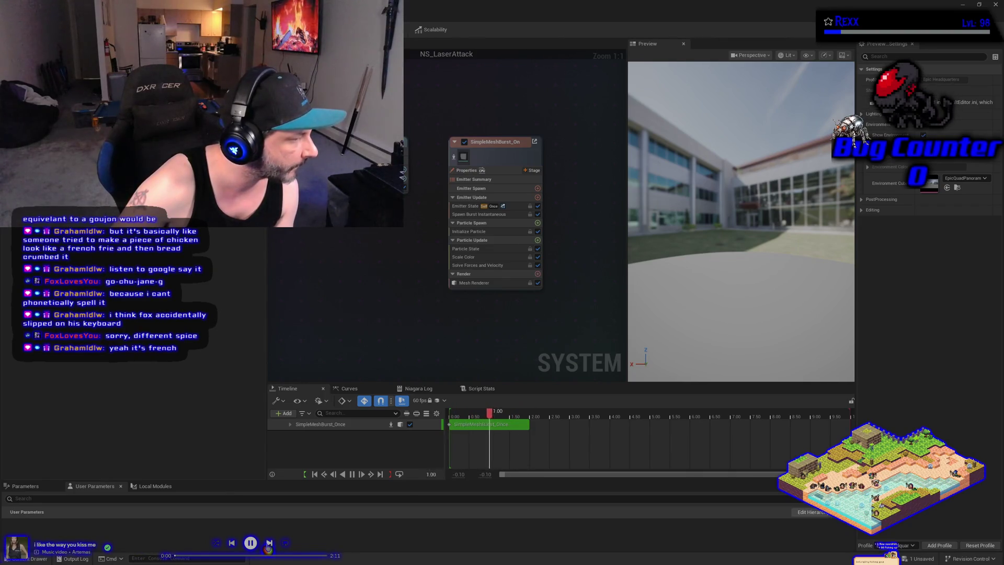
left_click(269, 544)
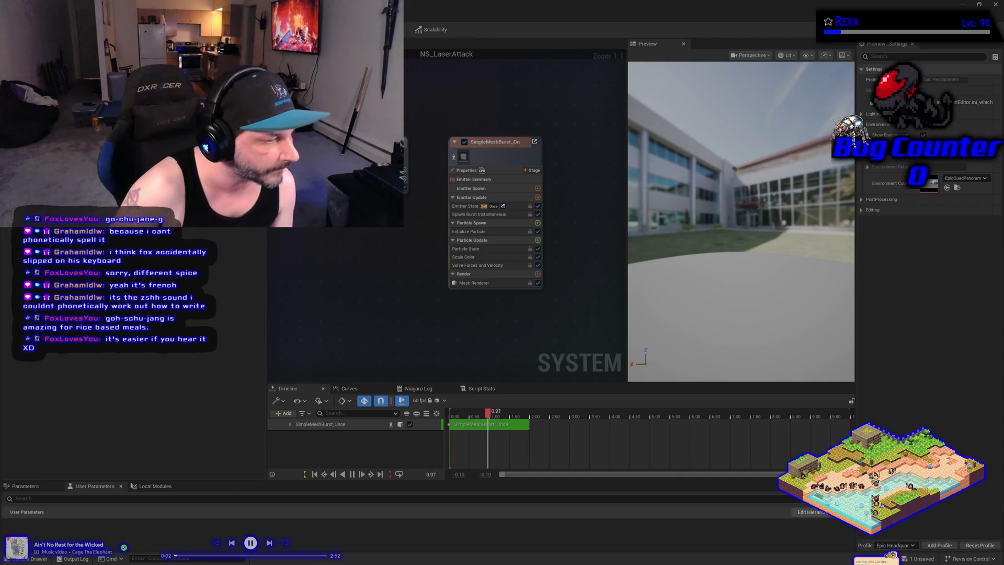
key("alt+Tab")
left_click(431, 160)
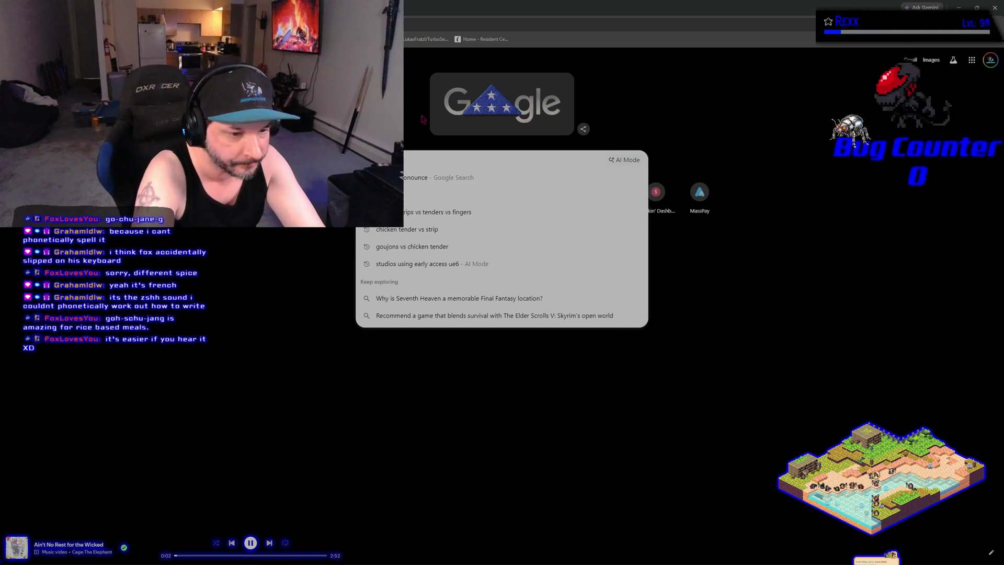
Look up gochujang pronunciation on Google, then resume the music back in the Niagara editor.
type("goshu")
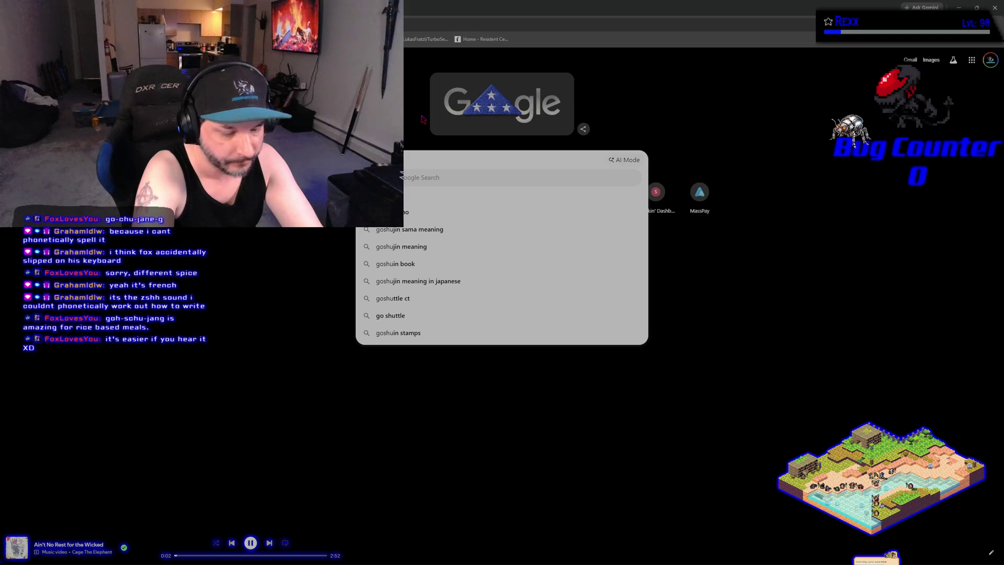
key("BackSpace")
key("BackSpace")
key("BackSpace")
type("chujang")
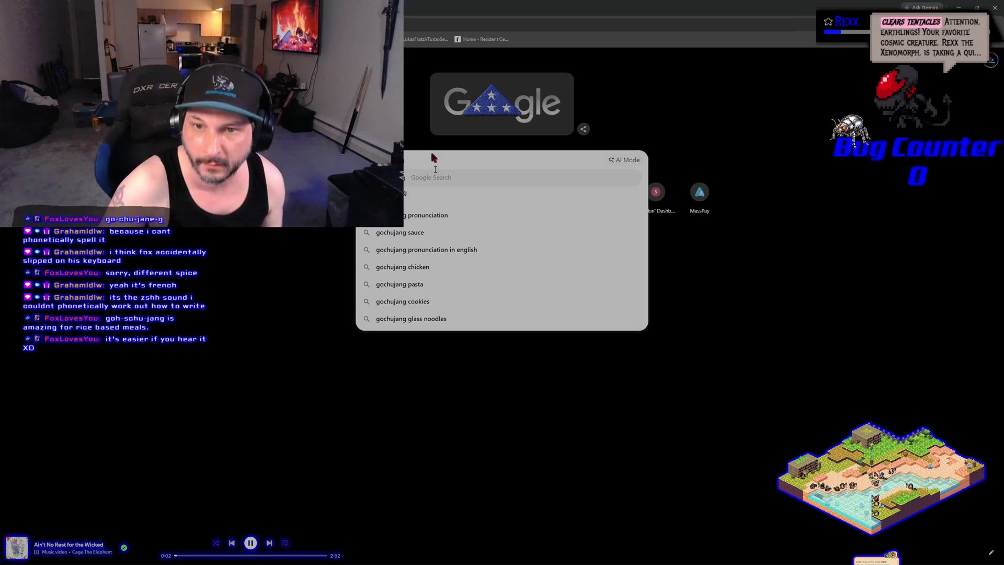
left_click(425, 215)
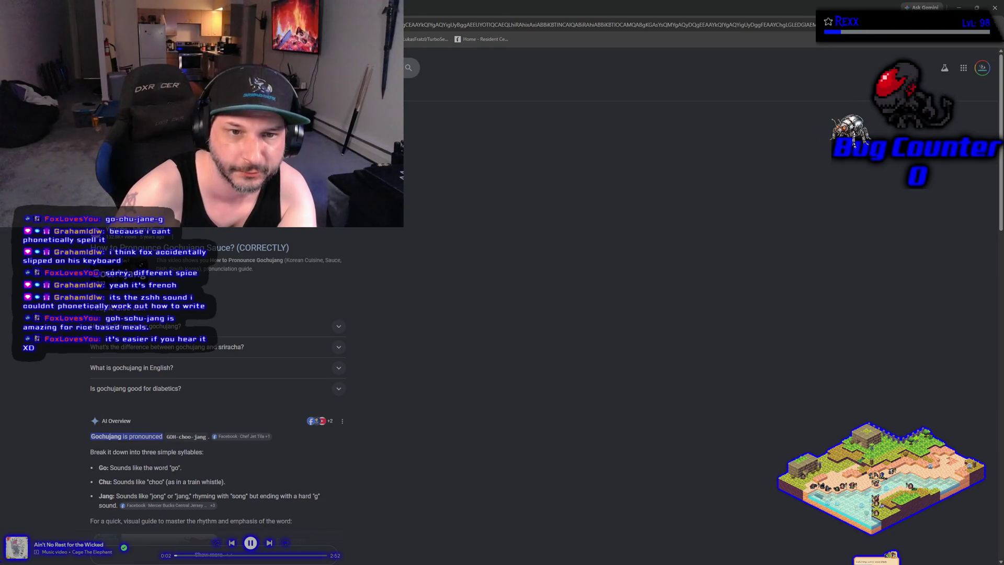
key("alt+Tab")
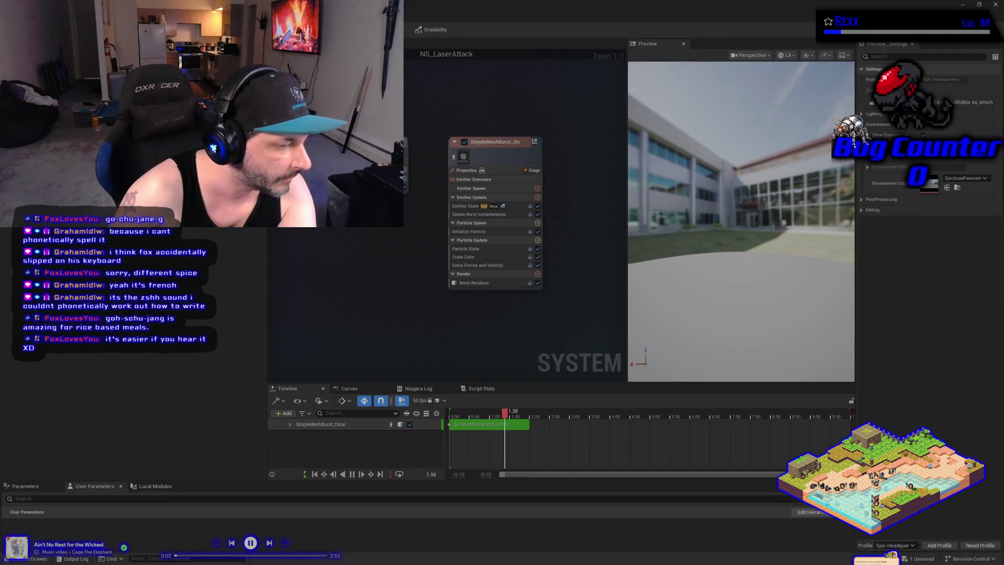
left_click(251, 544)
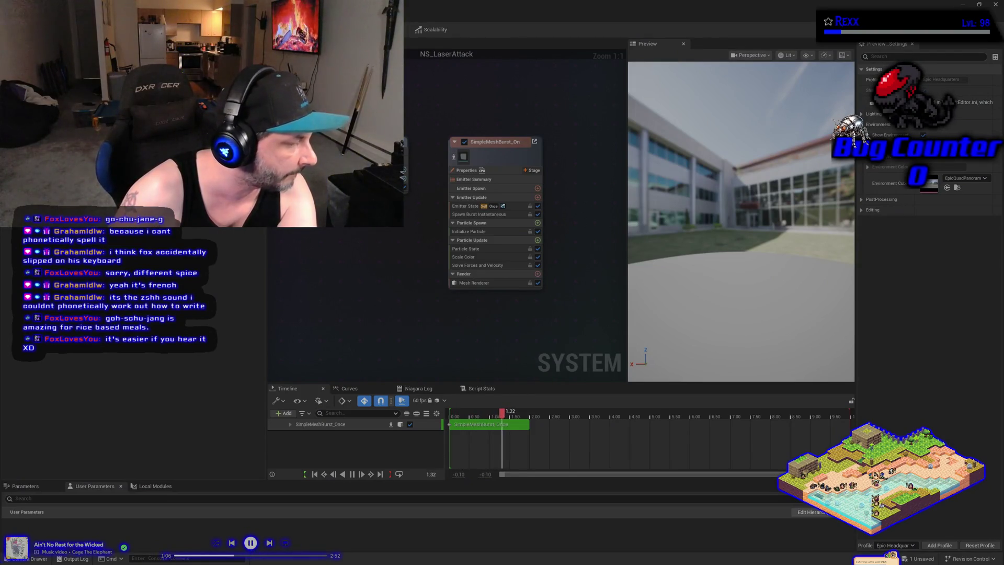
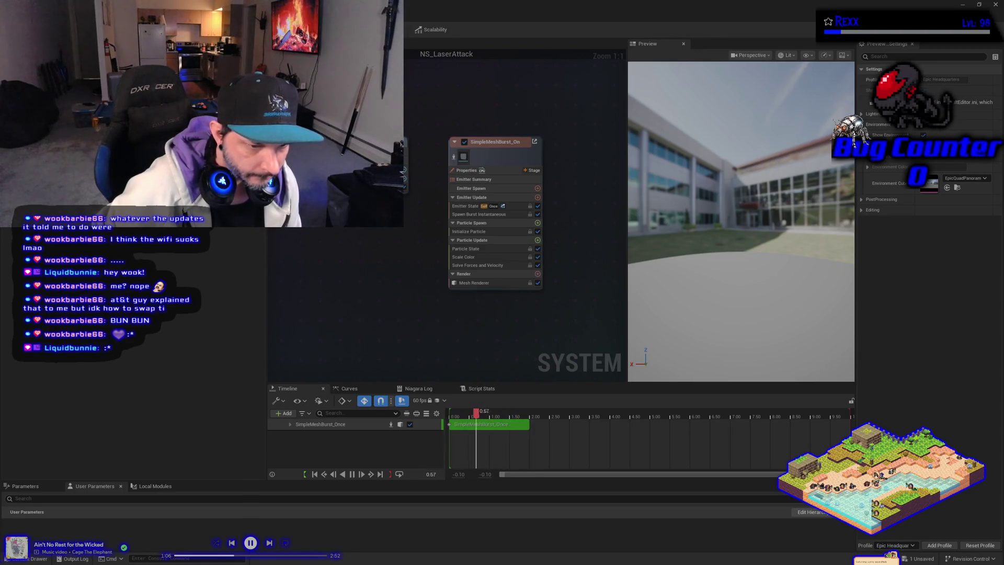
Switch from the NS_LaserAttack Niagara editor to the Chrome window.
key("alt+Tab")
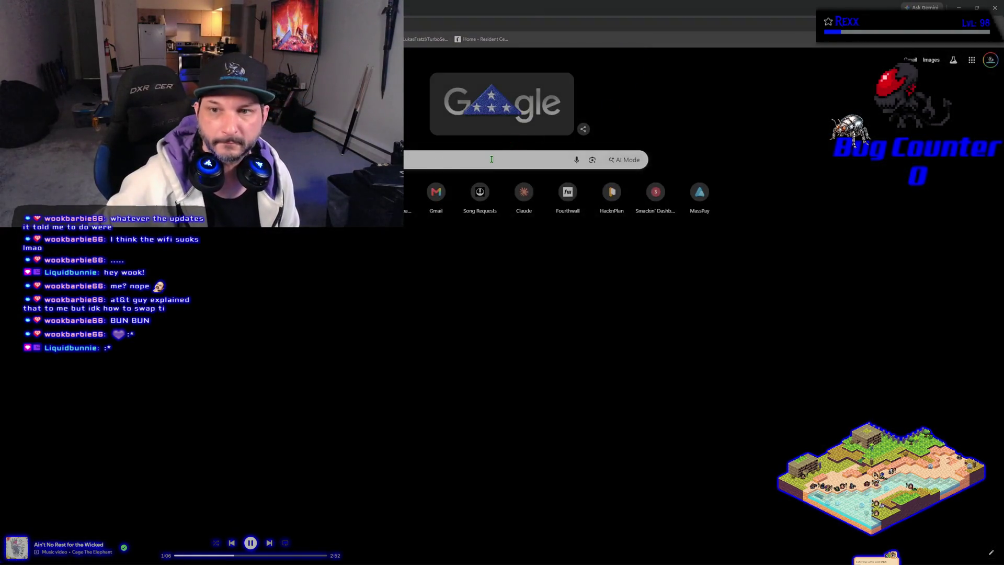
Paste the copied :* symbol into Google, search it, then return to the Niagara editor.
right_click(492, 161)
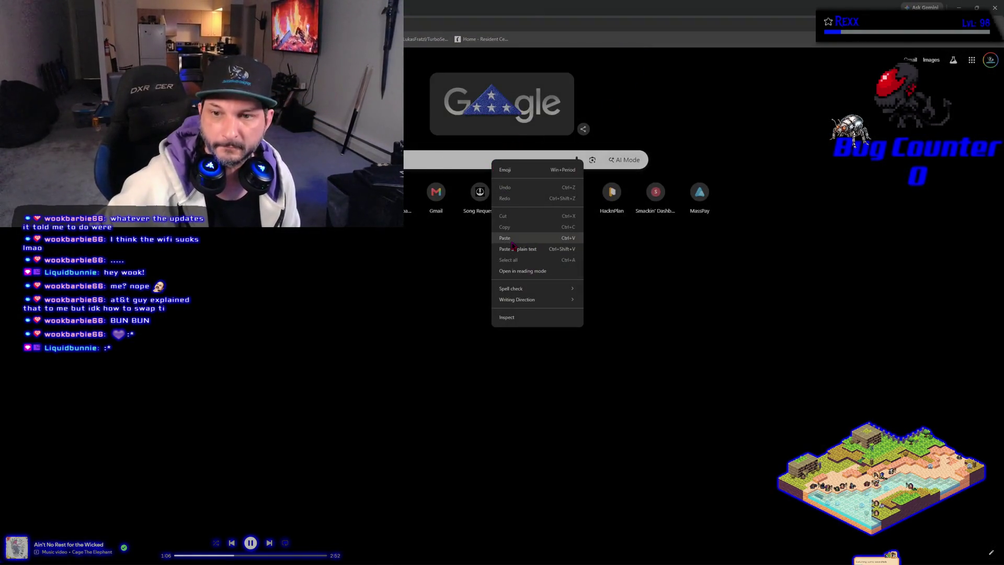
left_click(510, 238)
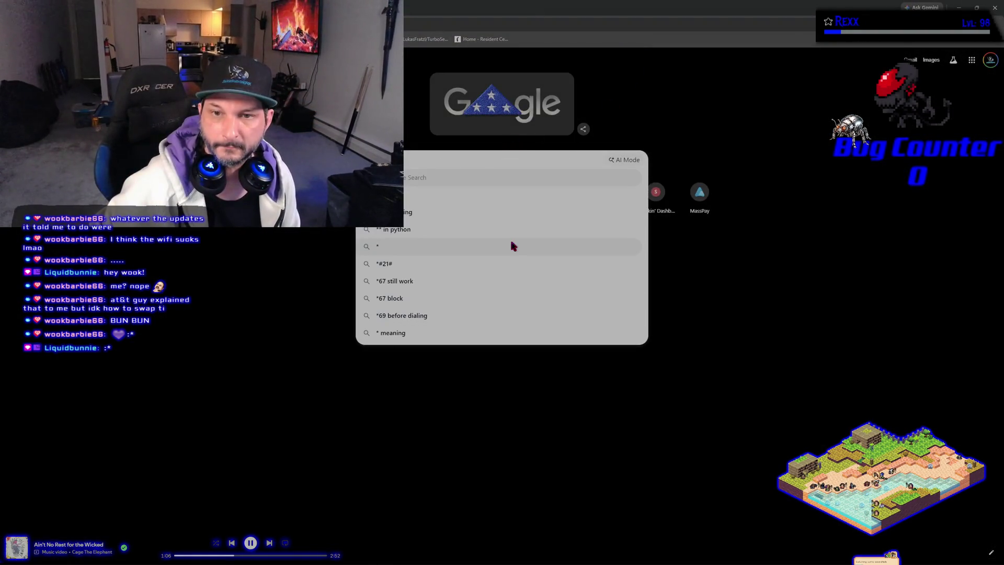
left_click(257, 312)
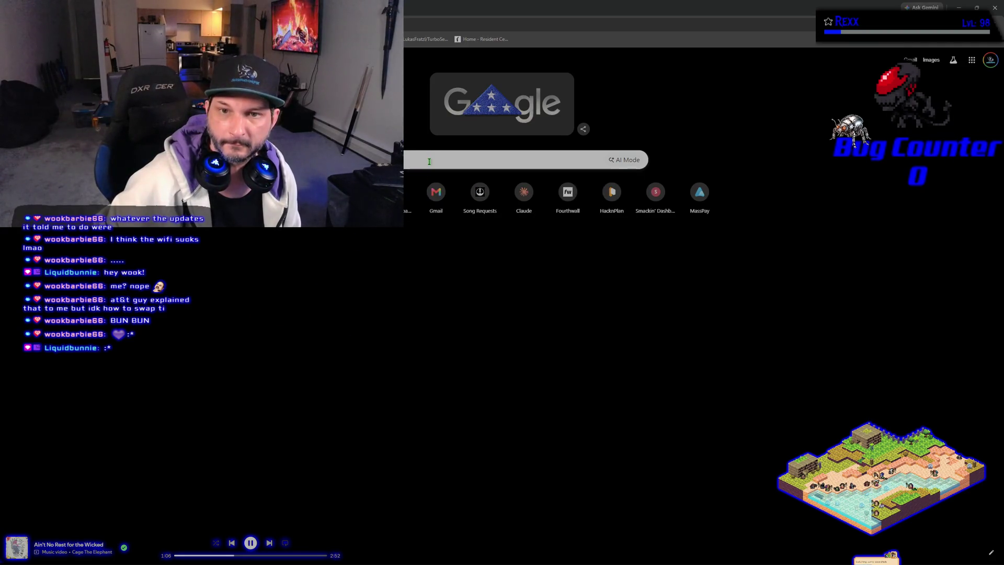
left_click(429, 161)
key("Return")
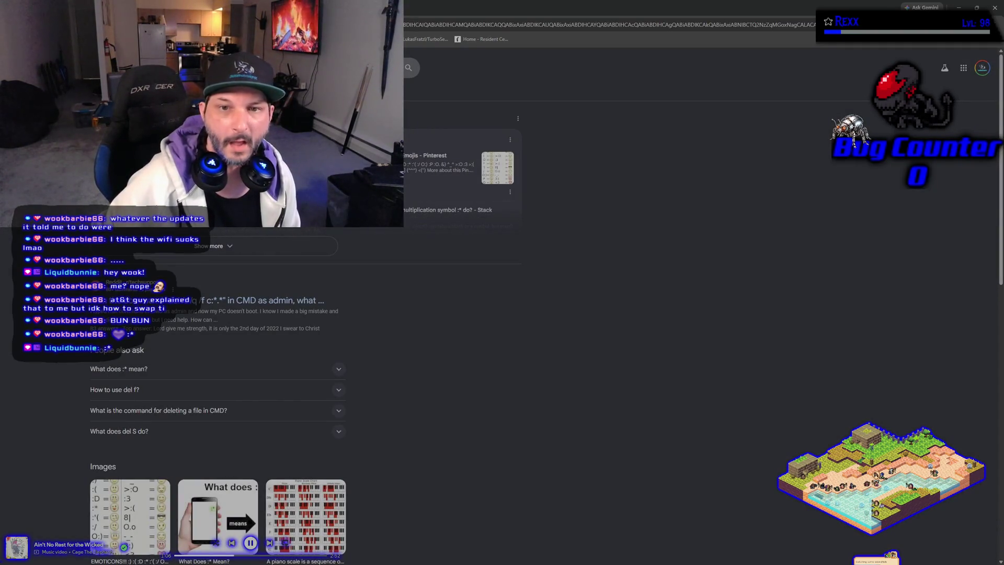
key("alt+Tab")
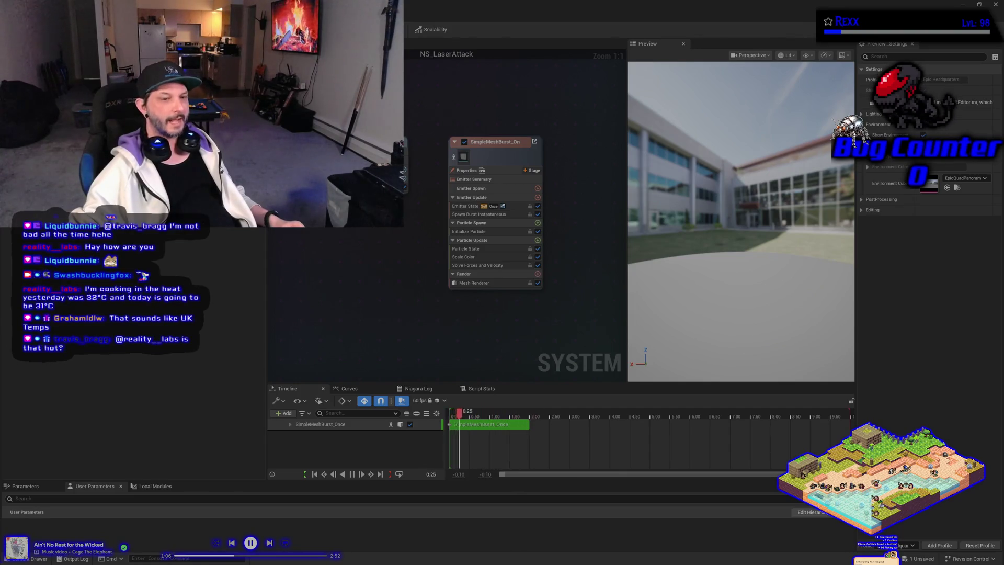
Search Google for '32c to f', then run a new search for WiFi antennas for PC.
key("alt+Tab")
left_click(427, 160)
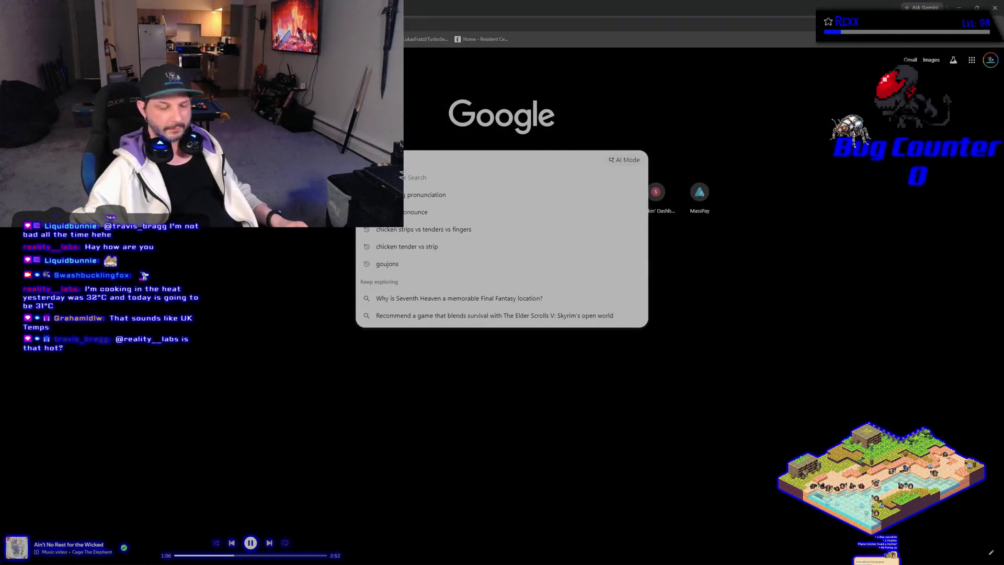
type("32")
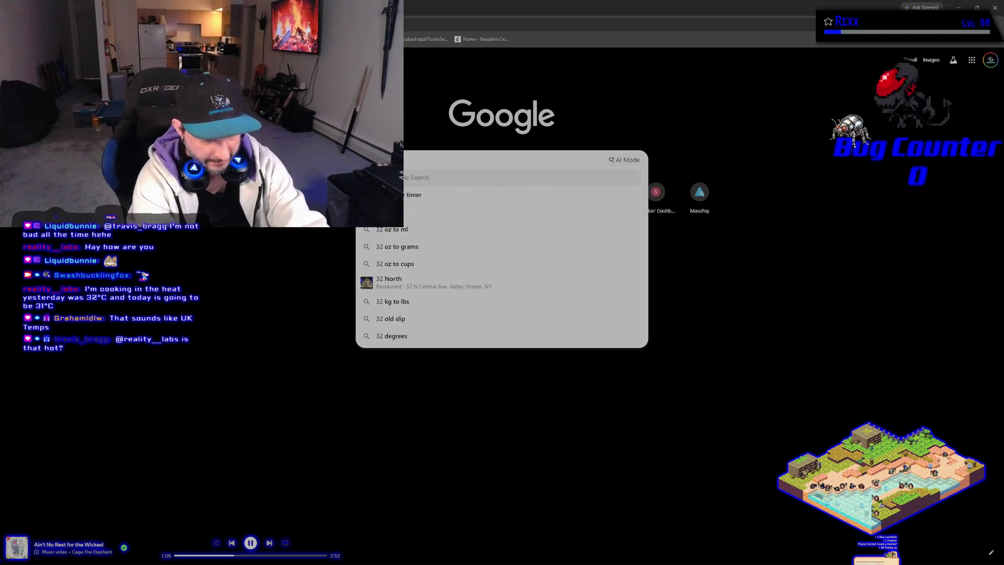
type("c to f")
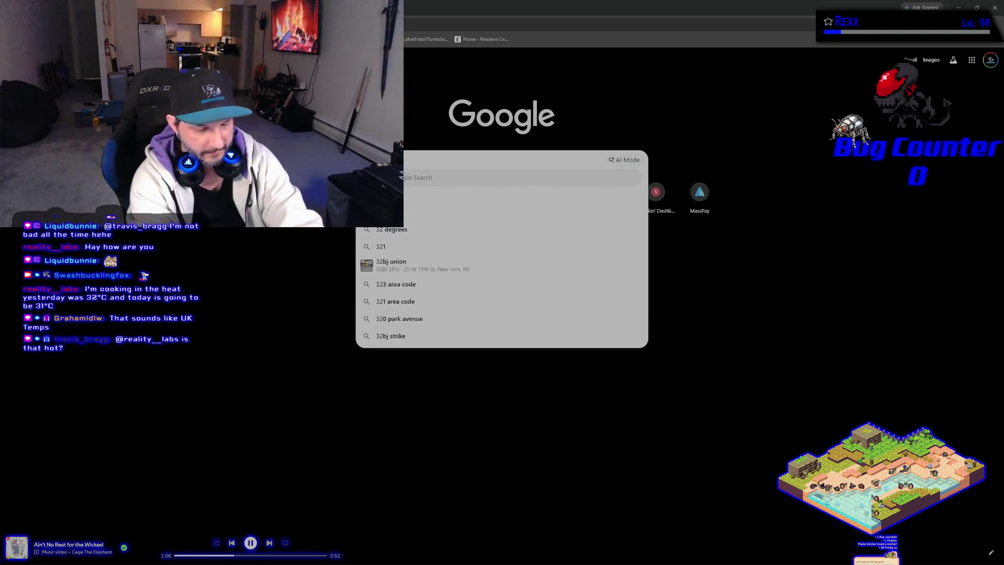
key("Return")
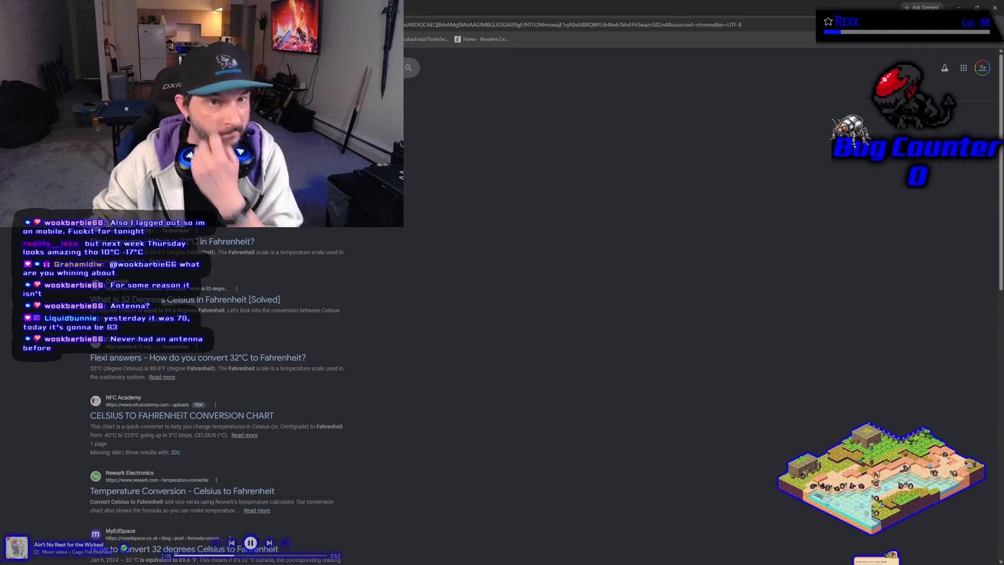
left_click(314, 68)
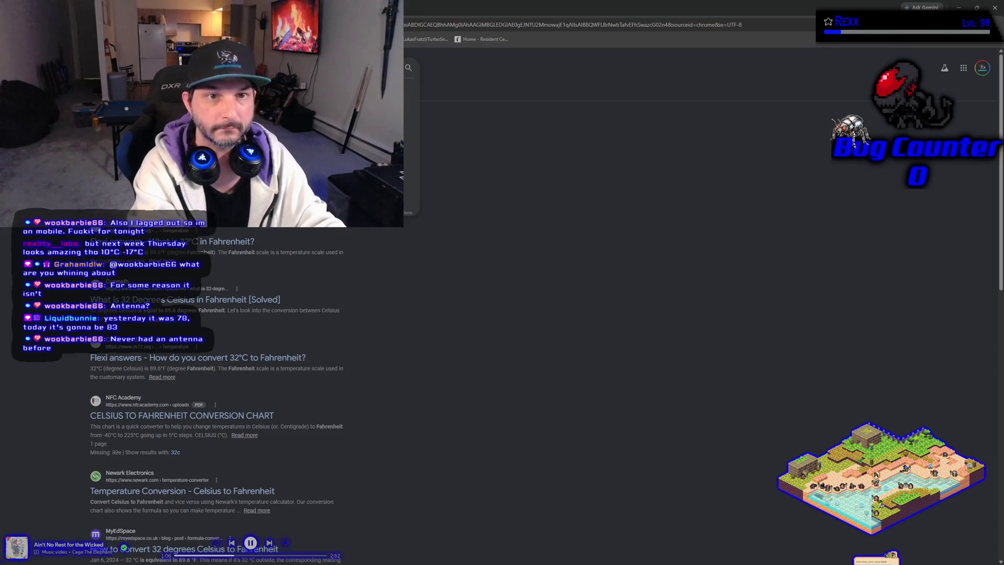
key("Return")
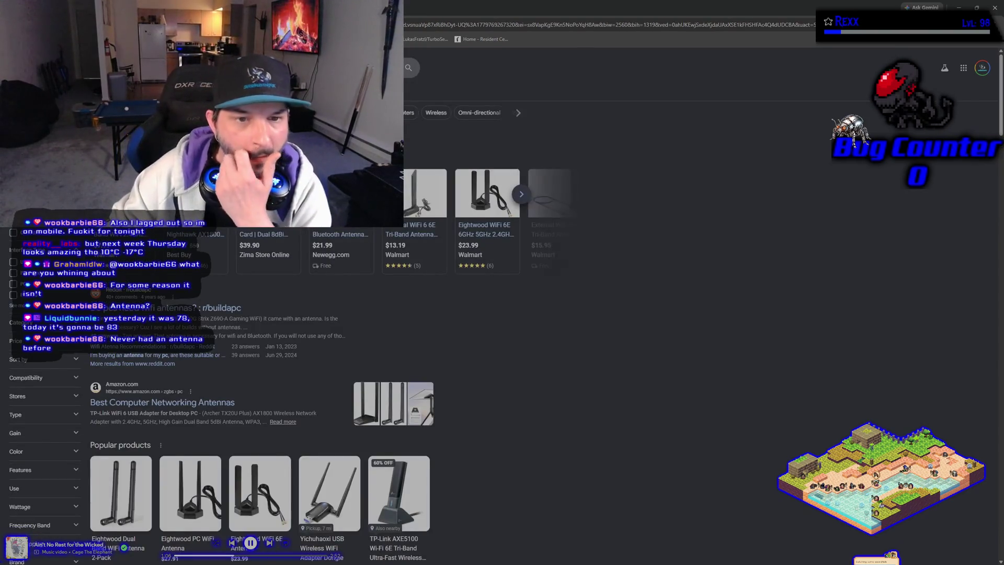
Open a Walmart antenna listing, flip its gallery to the video slide, then go back to results.
left_click(476, 278)
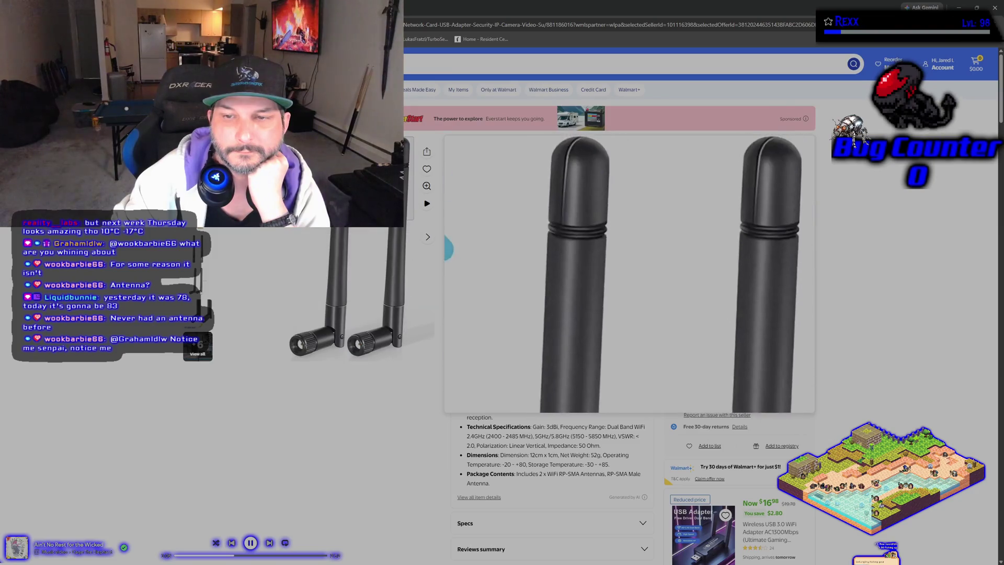
left_click(428, 238)
left_click(428, 238)
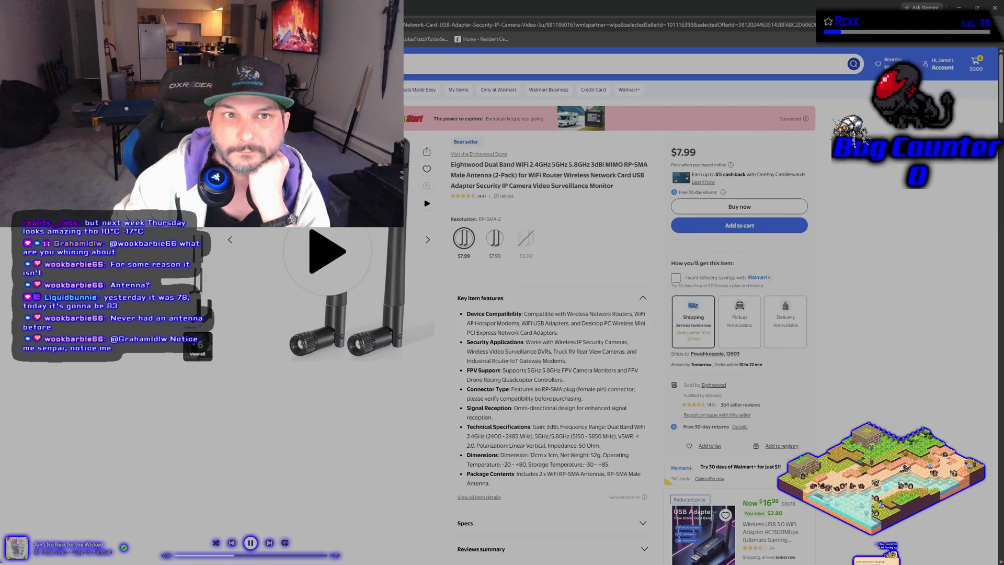
key("alt+Left")
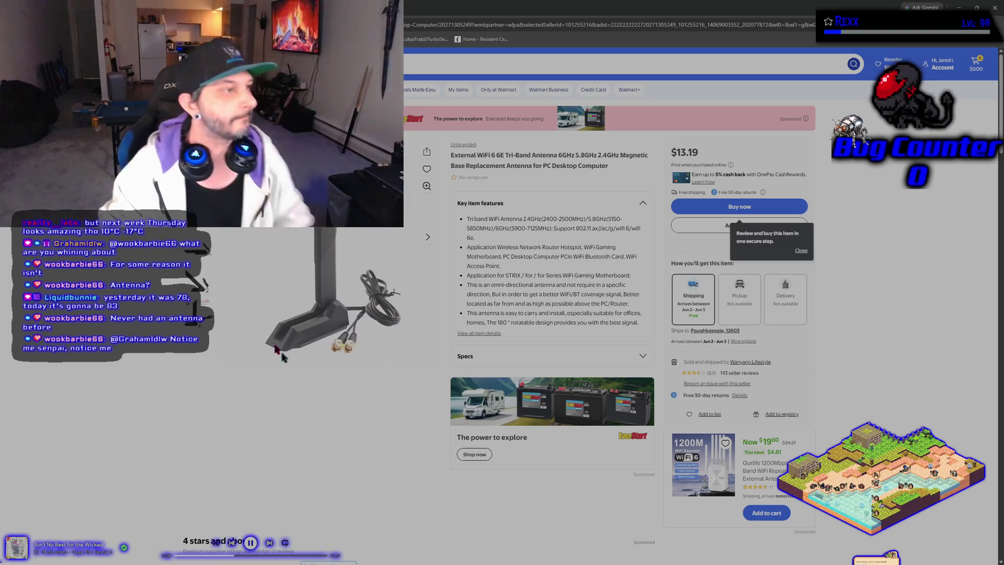
Browse the tri-band antenna's rotation diagram, cable photo and 5G spec images.
scroll(264, 427, "right", 2)
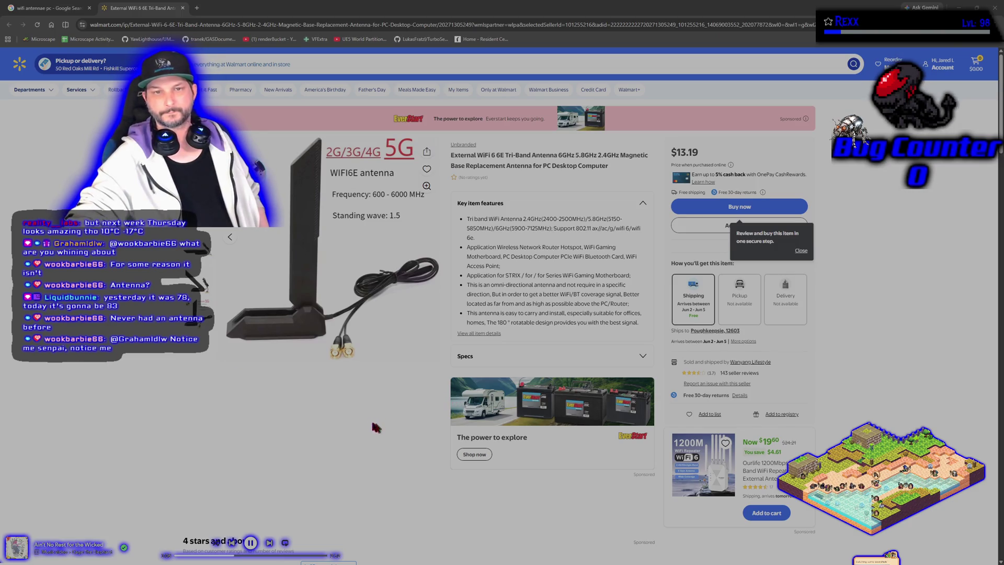
left_click(230, 236)
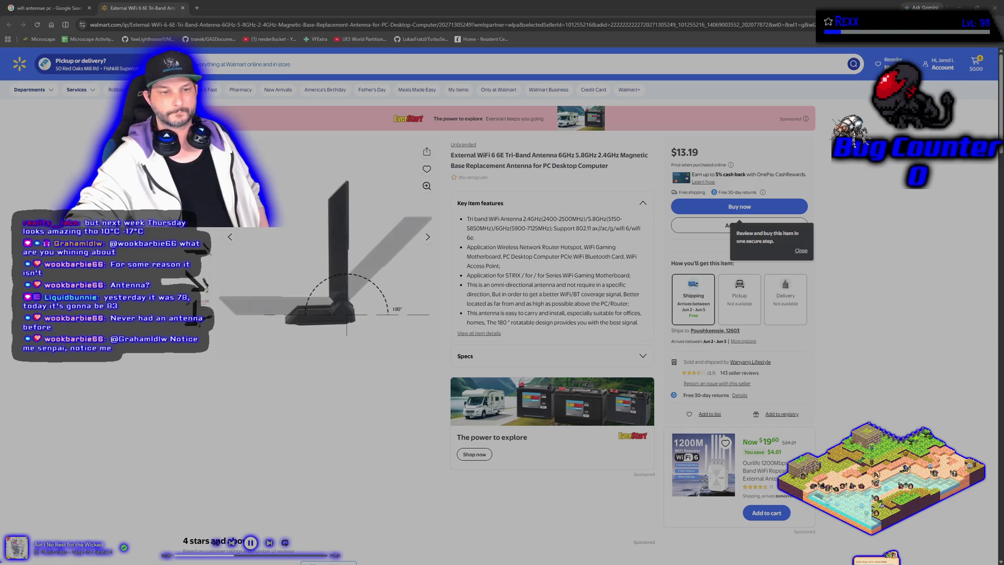
left_click(205, 254)
left_click(200, 285)
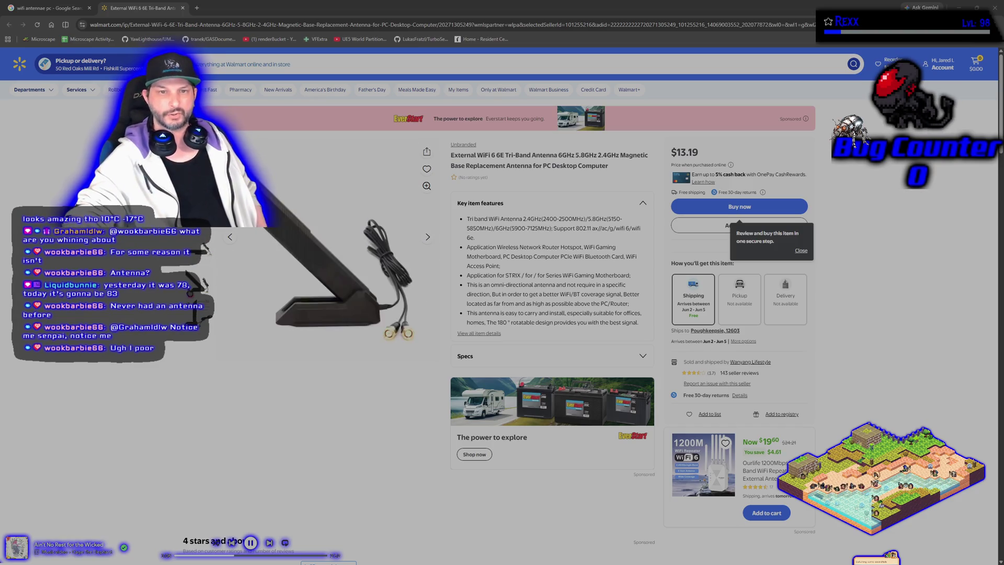
left_click(198, 310)
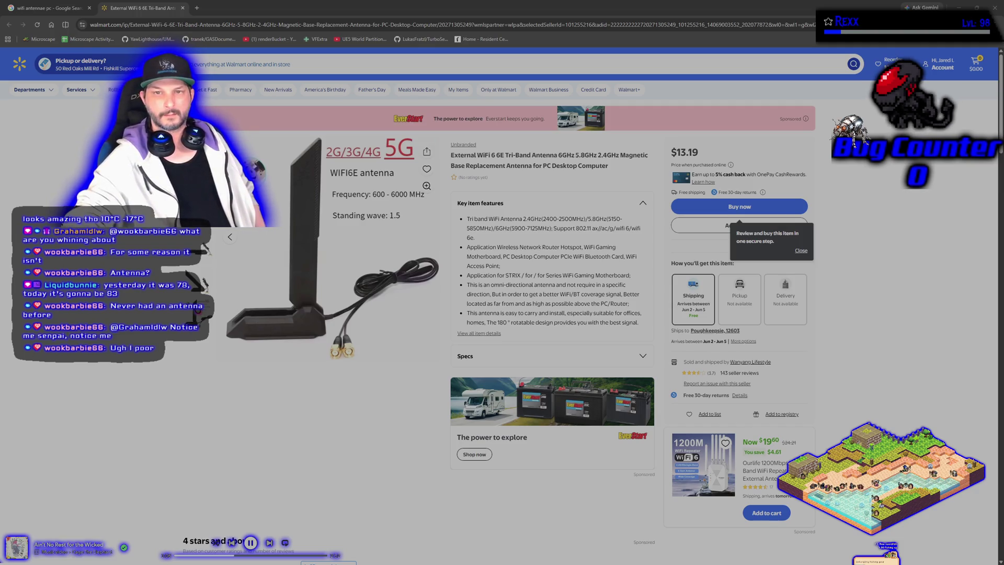
Select the $13.19 price, return to the first photo, and close the Walmart listing.
left_click_drag(671, 152, 697, 146)
left_click(289, 444)
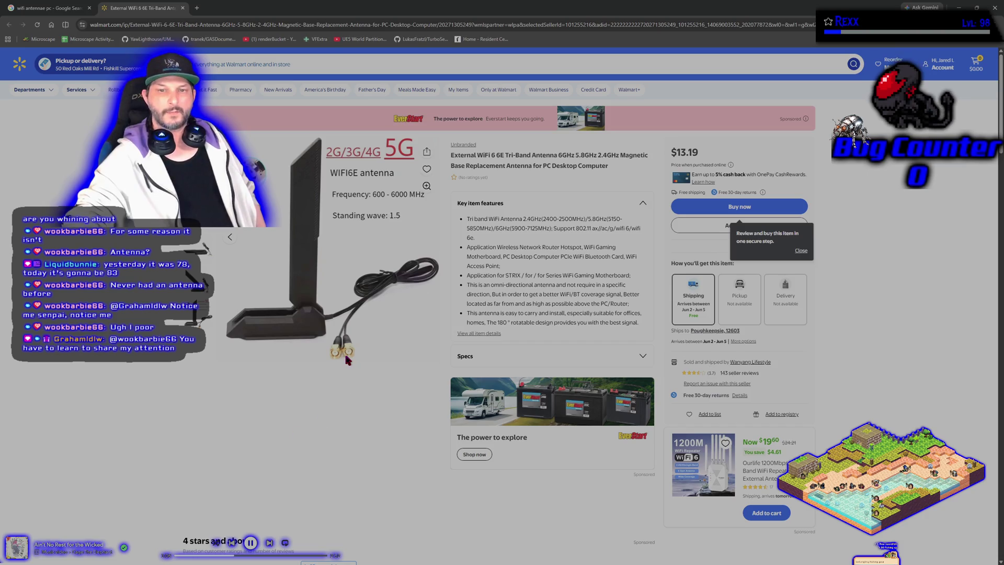
mouse_move(347, 360)
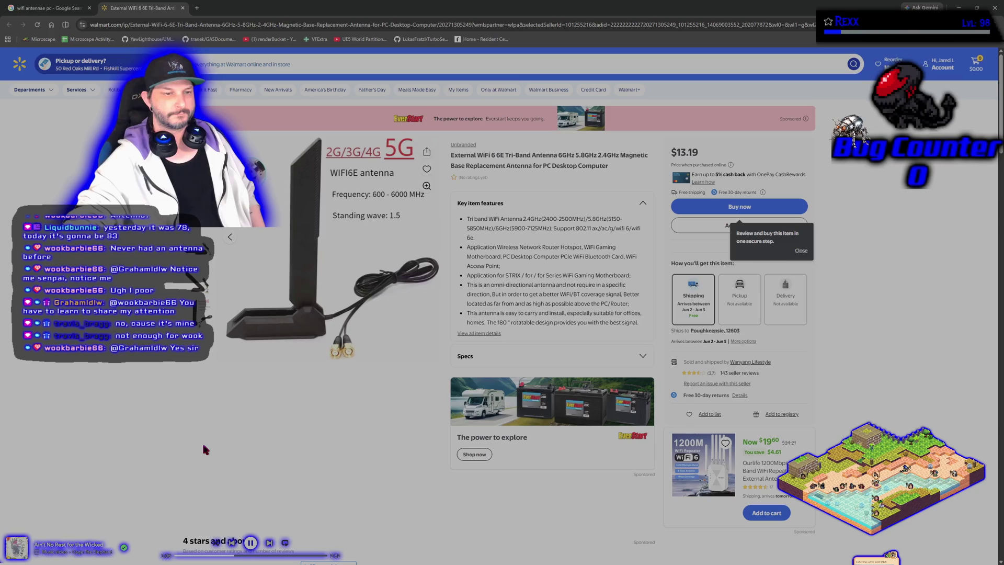
left_click(230, 237)
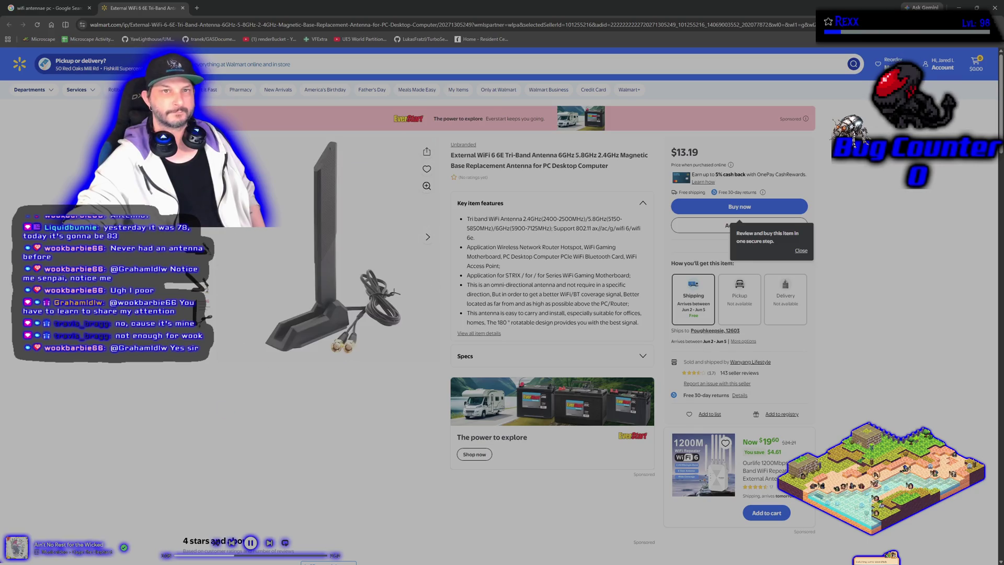
left_click(183, 8)
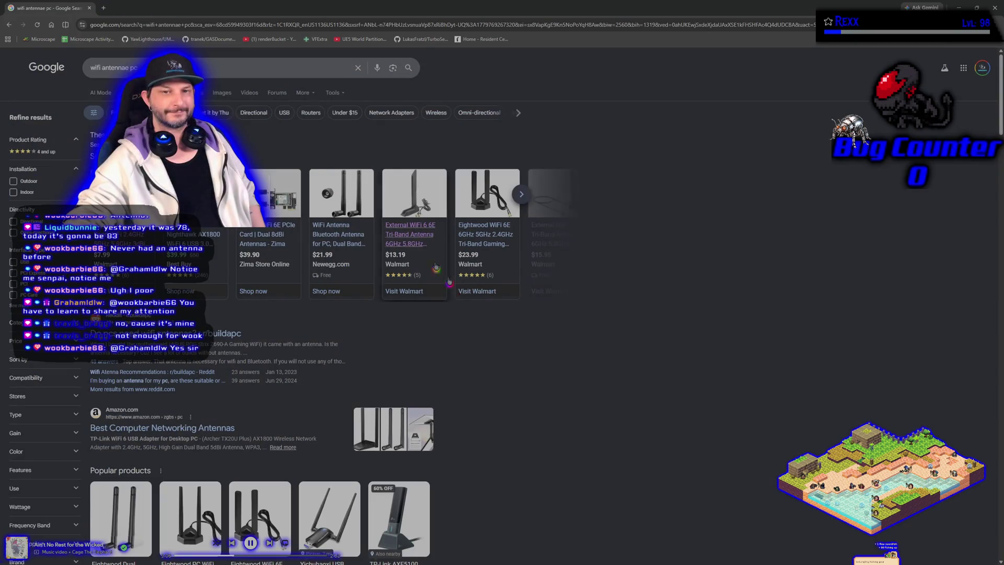
Close the Google search browser and drag the PC tower photo window onto the screen.
left_click(89, 8)
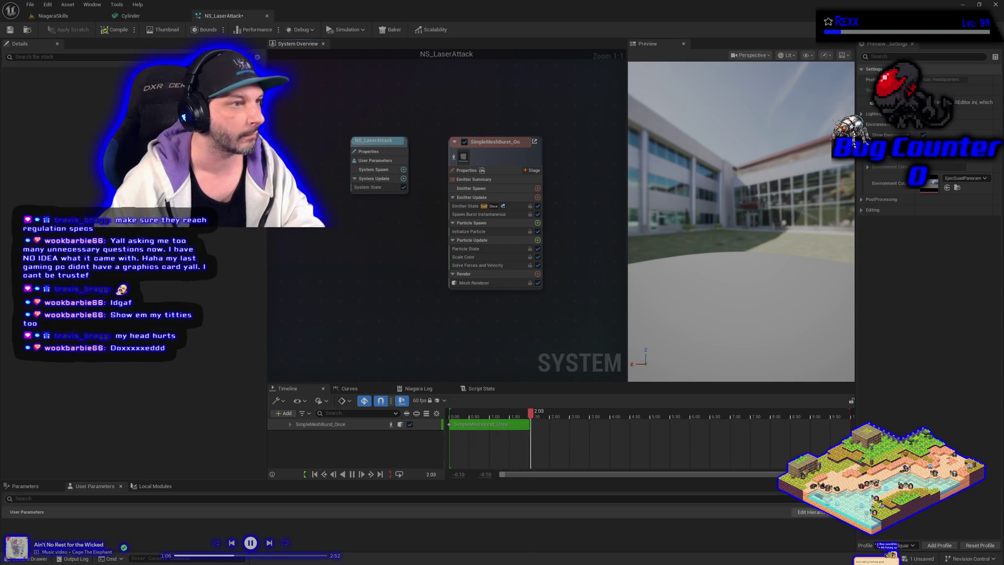
mouse_move(0, 214)
left_mouse_down()
mouse_move(382, 215)
mouse_move(541, 90)
mouse_move(605, 97)
left_mouse_up()
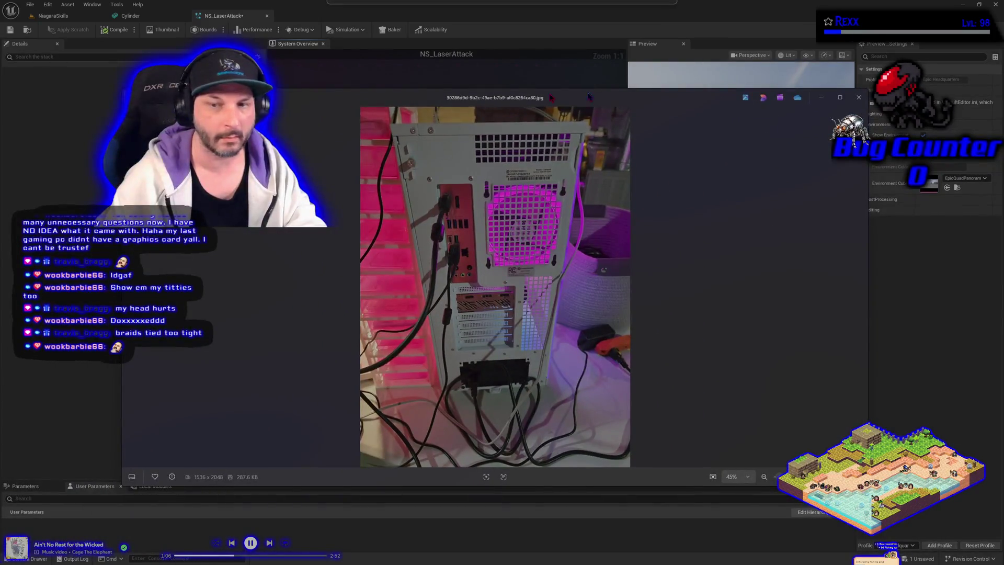
Zoom into the PC back-panel photo and pan toward the audio ports.
scroll(469, 293, "up", 5)
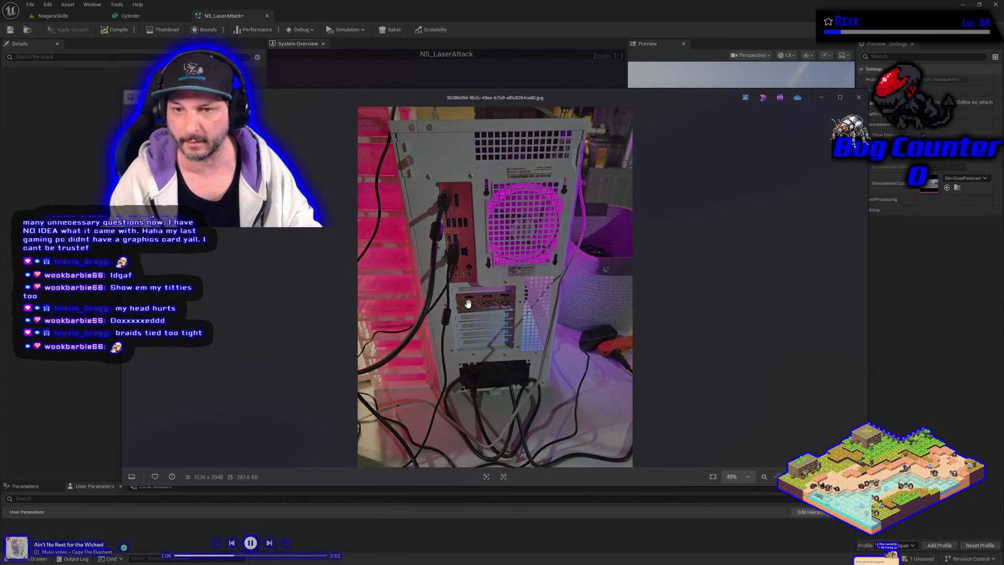
scroll(499, 336, "up", 2)
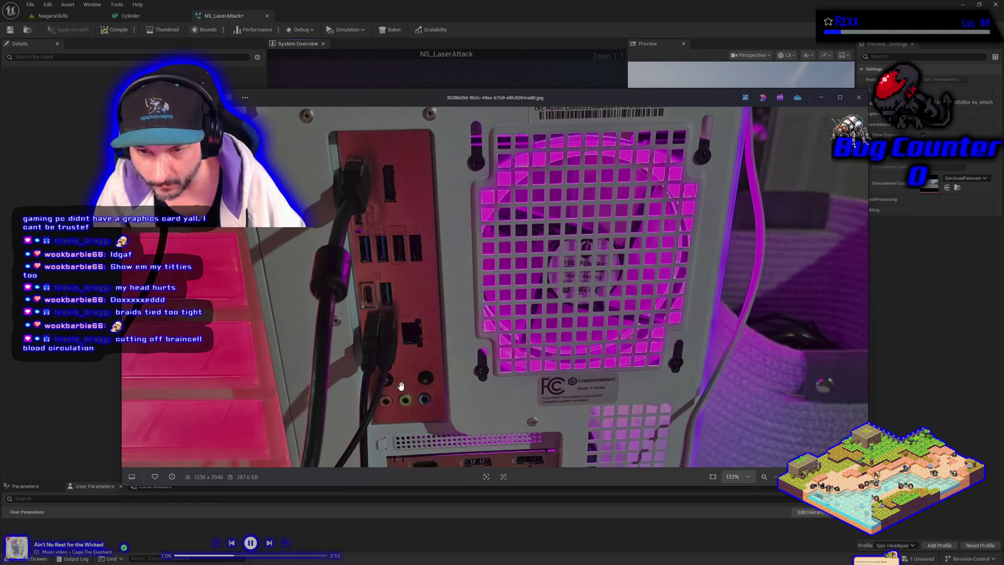
scroll(399, 387, "up", 1)
scroll(399, 391, "up", 10)
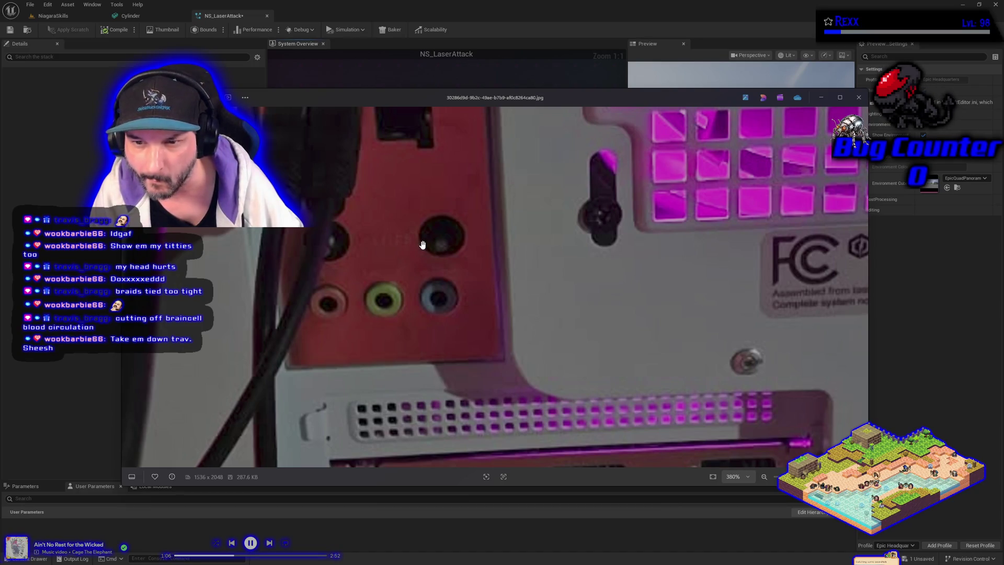
left_click_drag(424, 243, 419, 255)
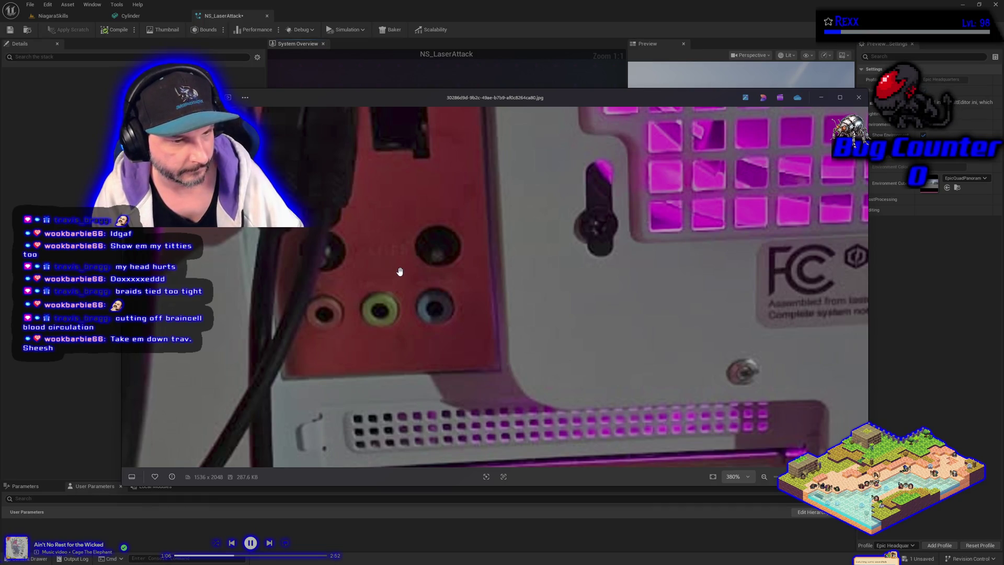
Zoom back out and pan across the lower card slots, rear I/O ports, label and fan grill.
scroll(400, 272, "down", 4)
scroll(400, 271, "down", 3)
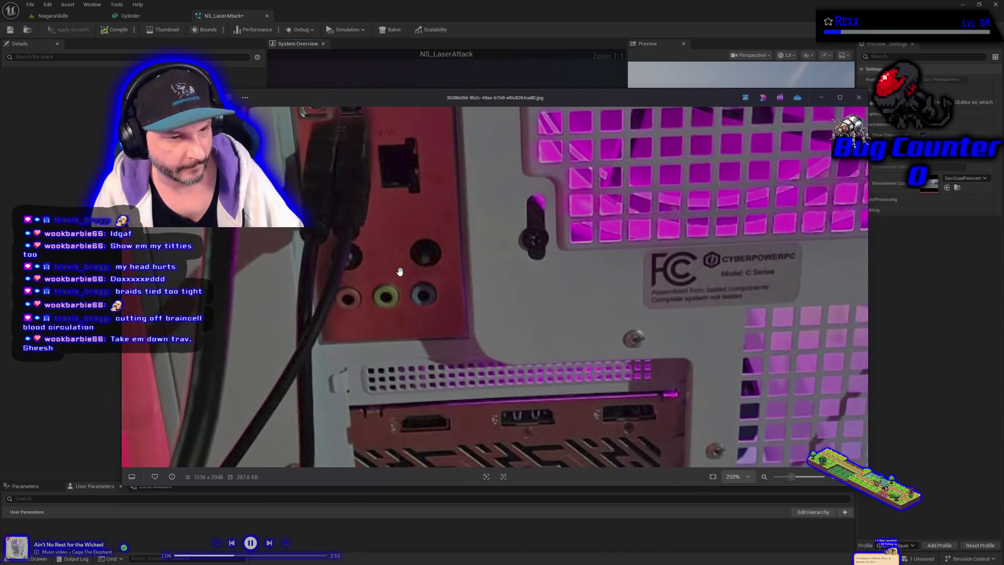
mouse_move(587, 313)
left_mouse_down()
mouse_move(456, 173)
mouse_move(449, 212)
left_mouse_up()
mouse_move(485, 358)
left_mouse_down()
mouse_move(500, 337)
mouse_move(497, 160)
mouse_move(481, 419)
mouse_move(456, 558)
left_mouse_up()
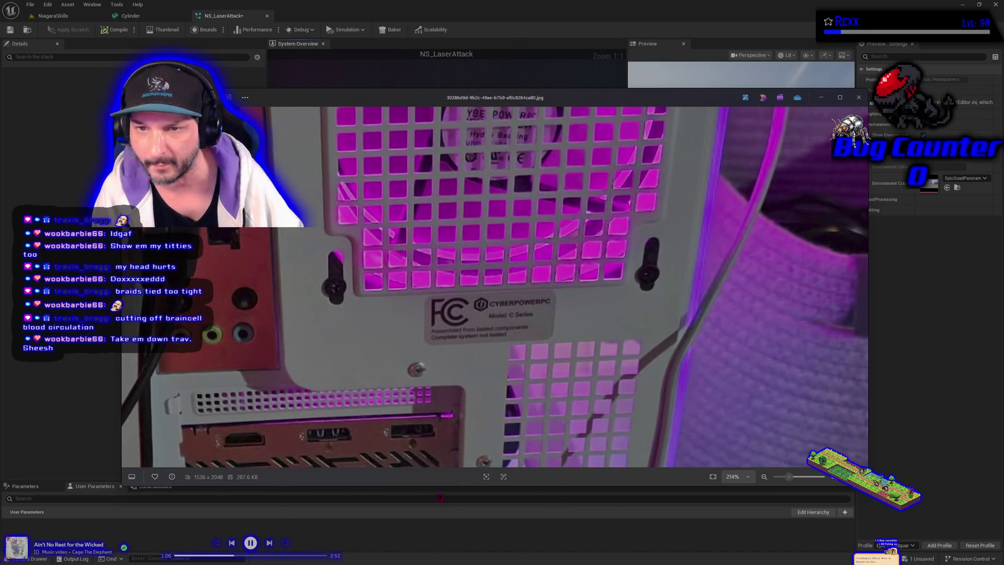
scroll(437, 335, "down", 3)
left_click_drag(437, 335, 588, 375)
scroll(515, 337, "down", 4)
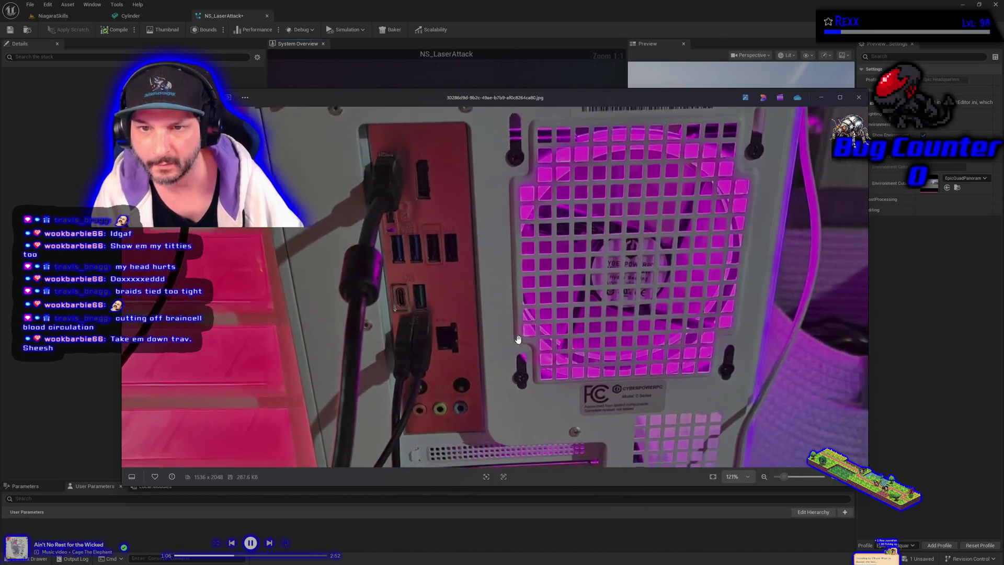
scroll(508, 341, "up", 2)
mouse_move(599, 168)
left_mouse_down()
mouse_move(549, 226)
mouse_move(523, 288)
left_mouse_up()
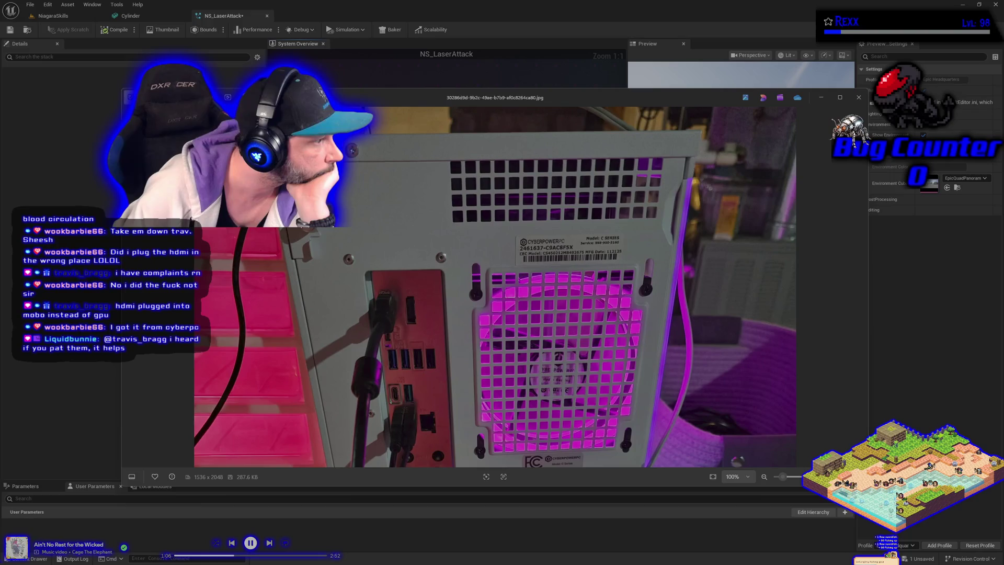
Pan the PC photo to view another part of the case.
mouse_move(375, 393)
left_mouse_down()
mouse_move(375, 178)
mouse_move(375, 305)
left_mouse_up()
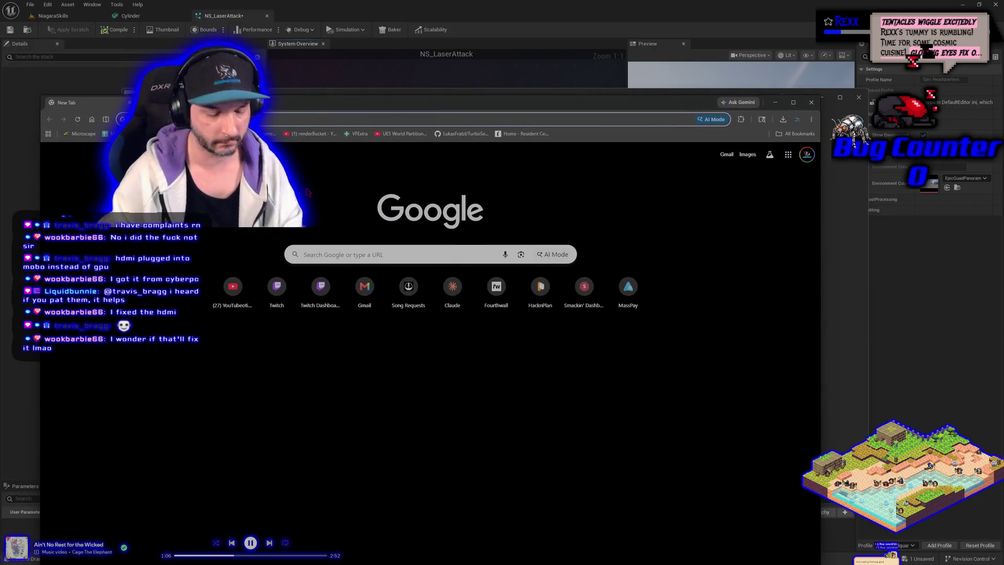
Search Google for 'cyberpower pc walmart', then switch back to the PC back-panel photo.
type("cyberpower ups")
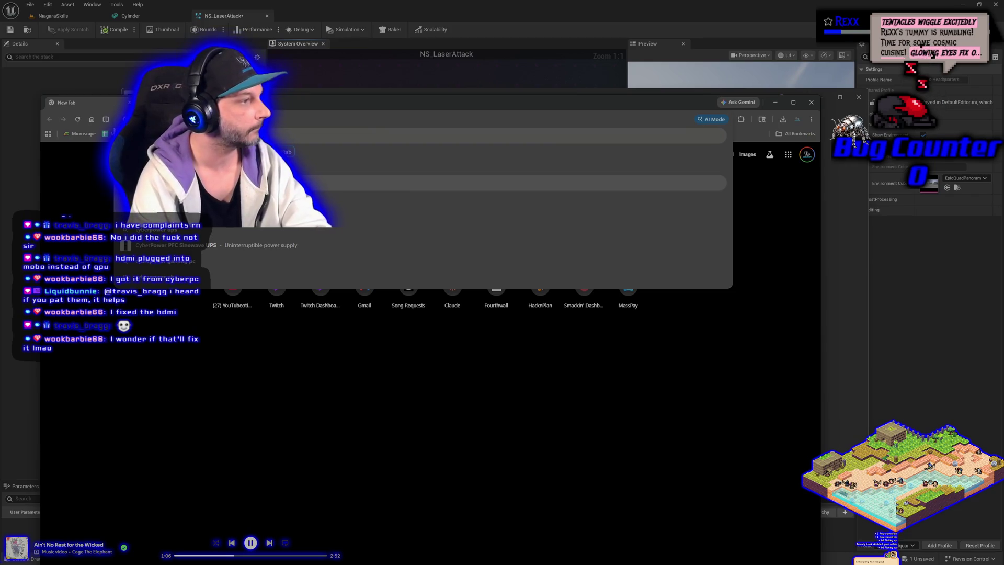
key("BackSpace")
key("BackSpace")
key("BackSpace")
type("walmart")
key("Return")
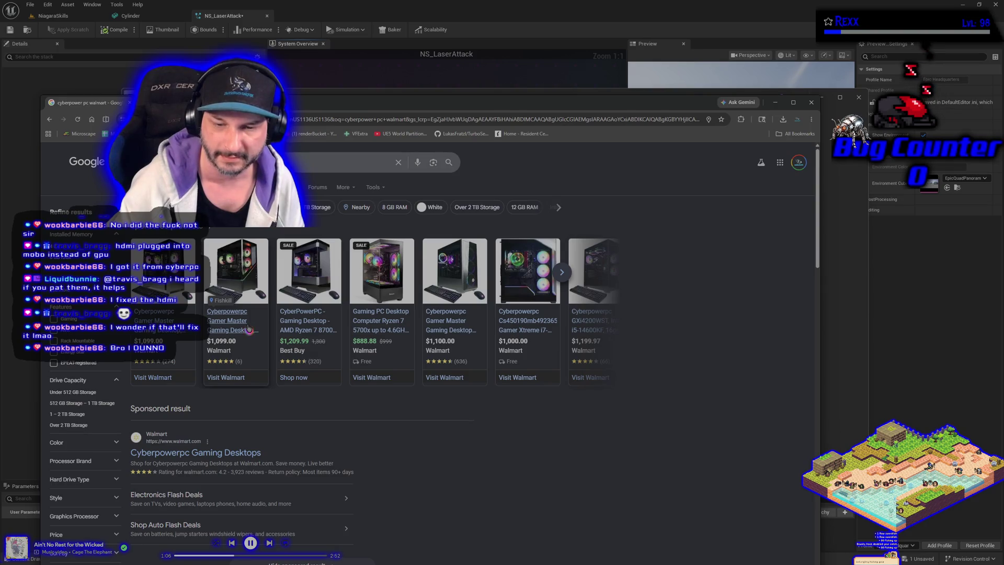
key("alt+Tab")
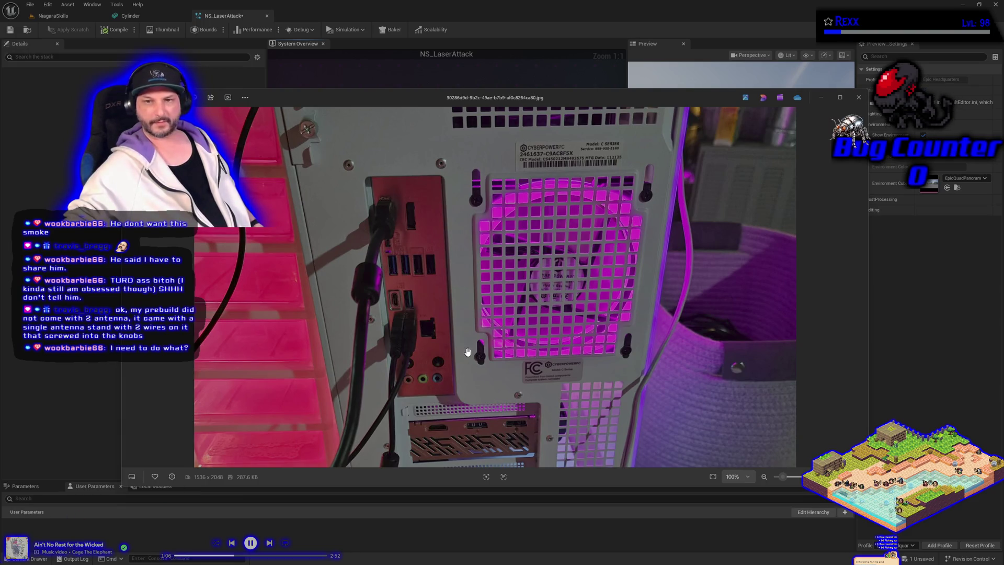
Zoom the PC photo to about 418% and frame the pink, green and blue audio jacks.
scroll(467, 352, "up", 1)
left_click_drag(467, 352, 424, 274)
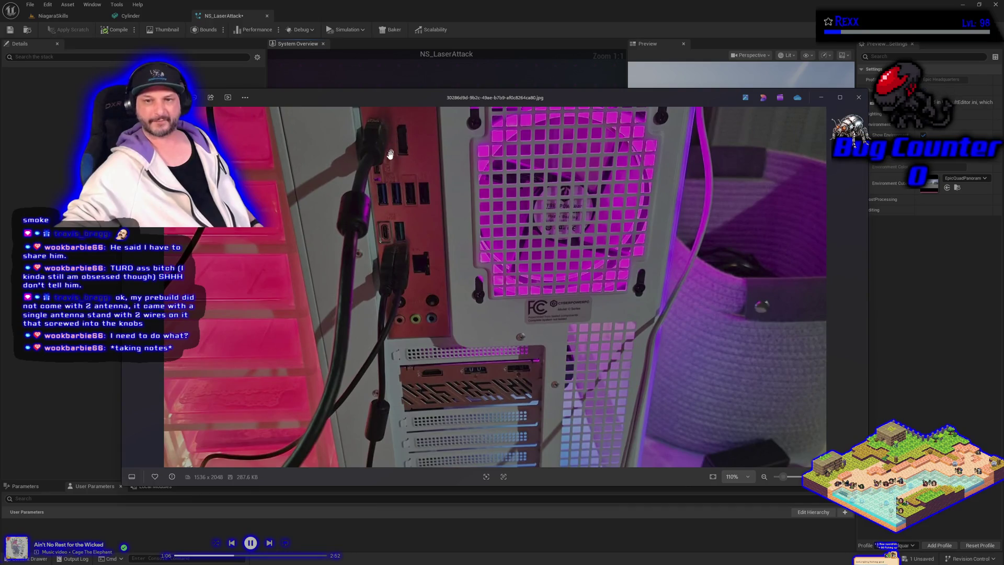
left_click_drag(387, 304, 430, 375)
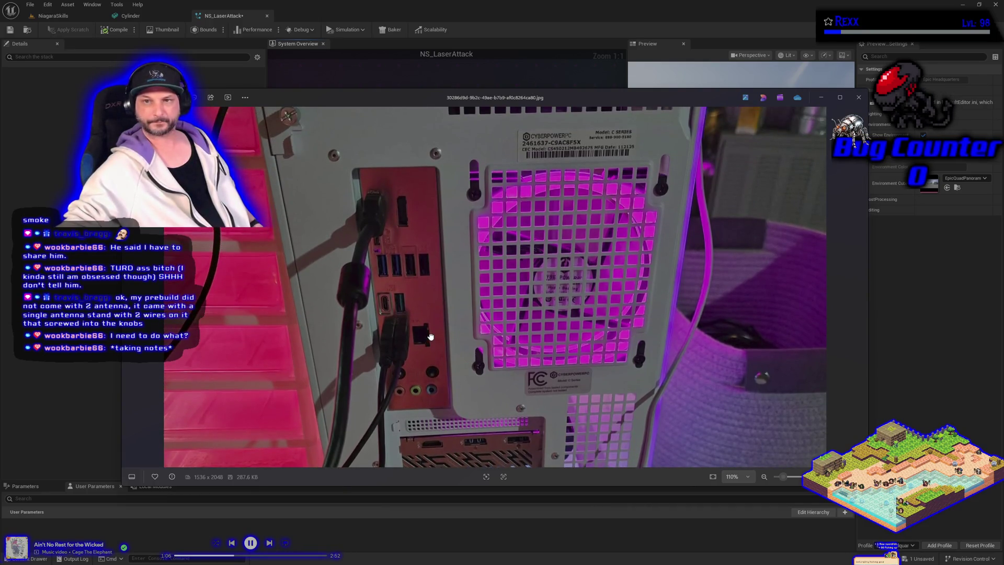
mouse_move(313, 365)
left_mouse_down()
mouse_move(419, 444)
mouse_move(360, 240)
mouse_move(369, 47)
mouse_move(380, 299)
left_mouse_up()
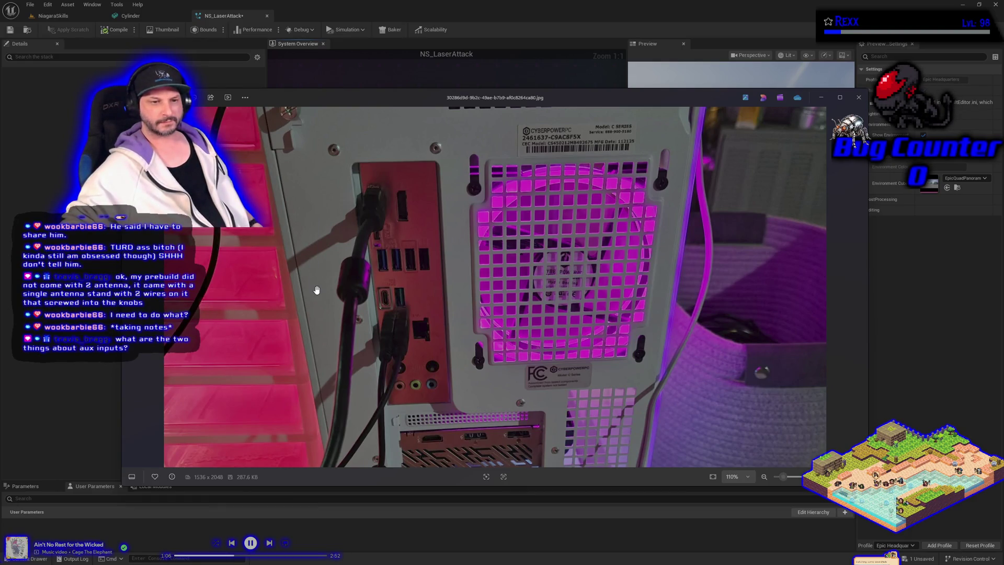
scroll(317, 291, "up", 2)
left_click_drag(343, 344, 331, 298)
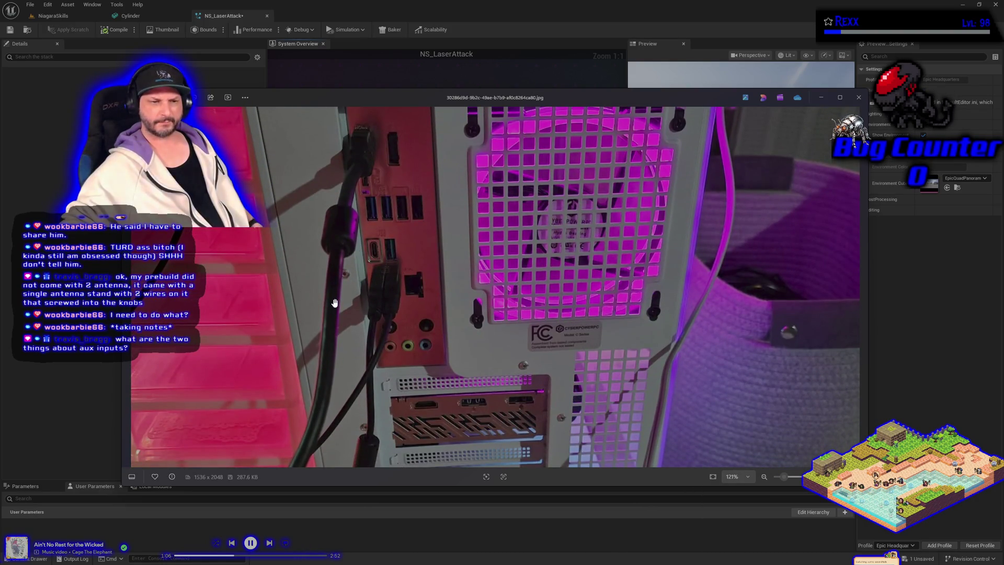
left_click_drag(335, 303, 337, 342)
scroll(345, 324, "up", 1)
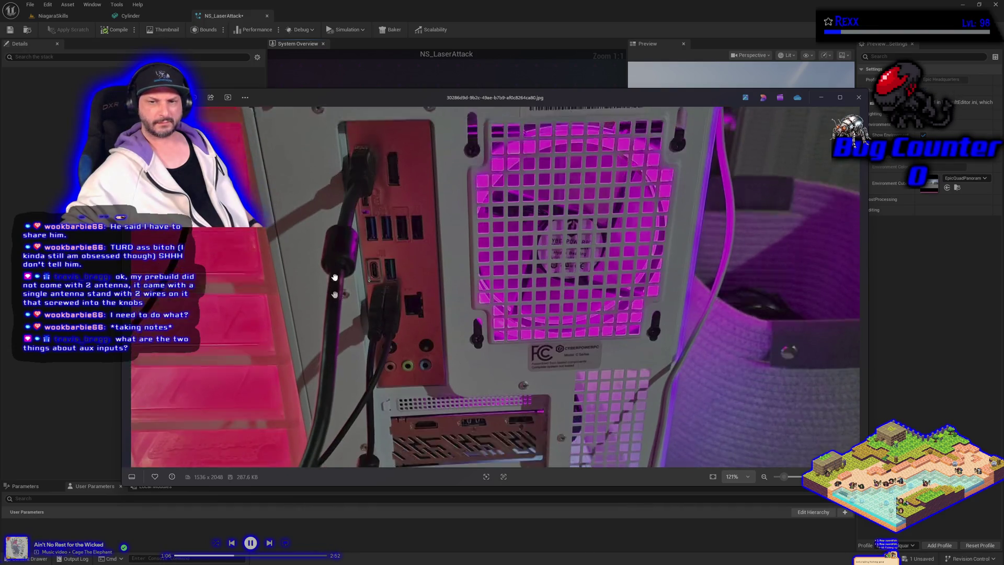
scroll(373, 311, "up", 10)
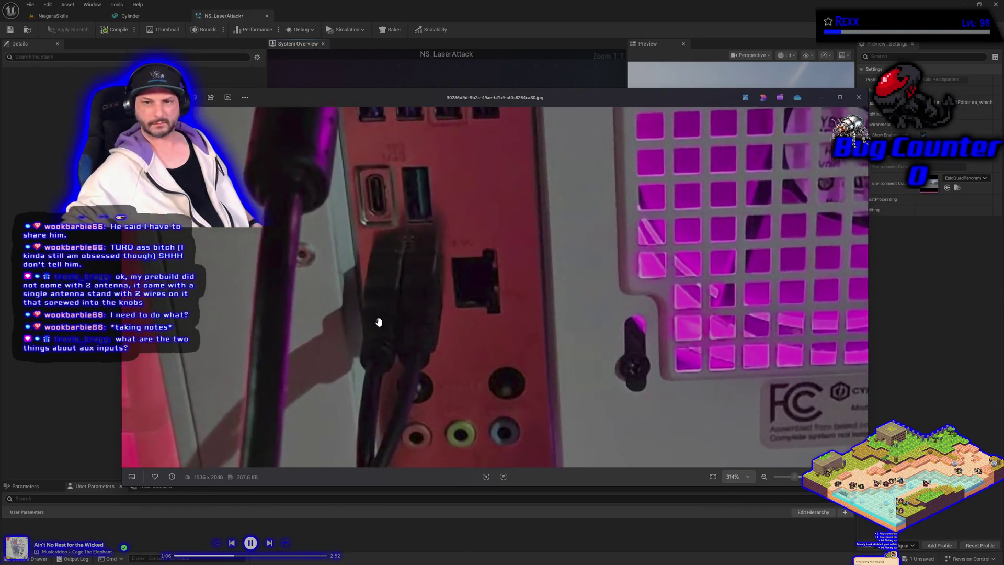
left_click_drag(443, 381, 450, 214)
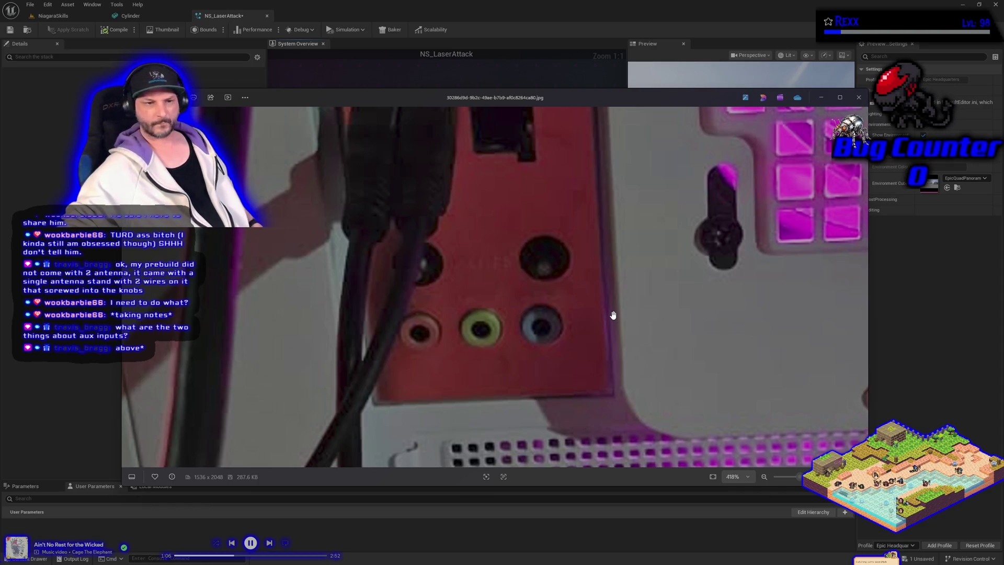
left_click_drag(554, 269, 550, 287)
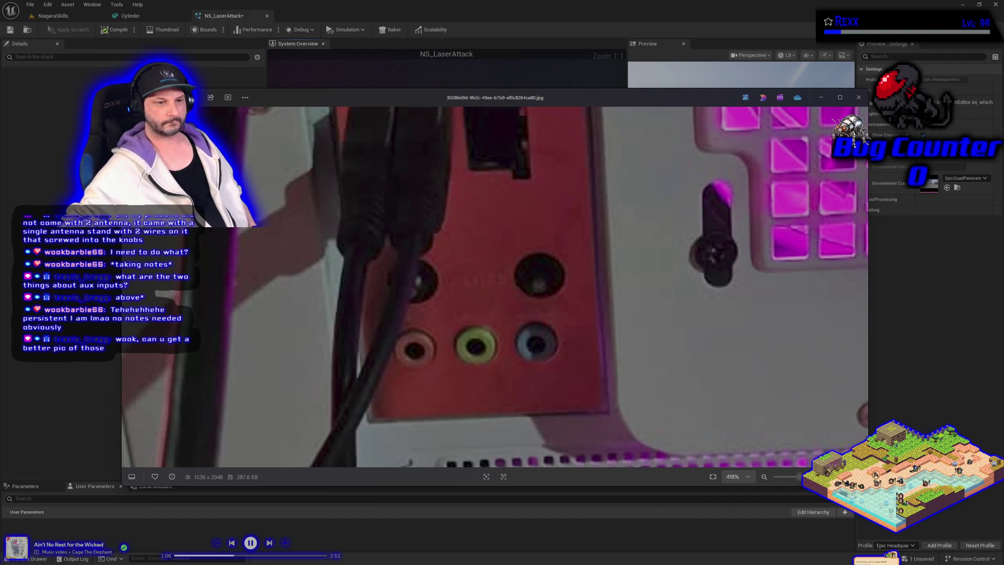
Zoom in and out on the rear-panel photo, panning from the audio jacks to the fan grille.
scroll(565, 383, "down", 3)
left_click_drag(668, 422, 403, 437)
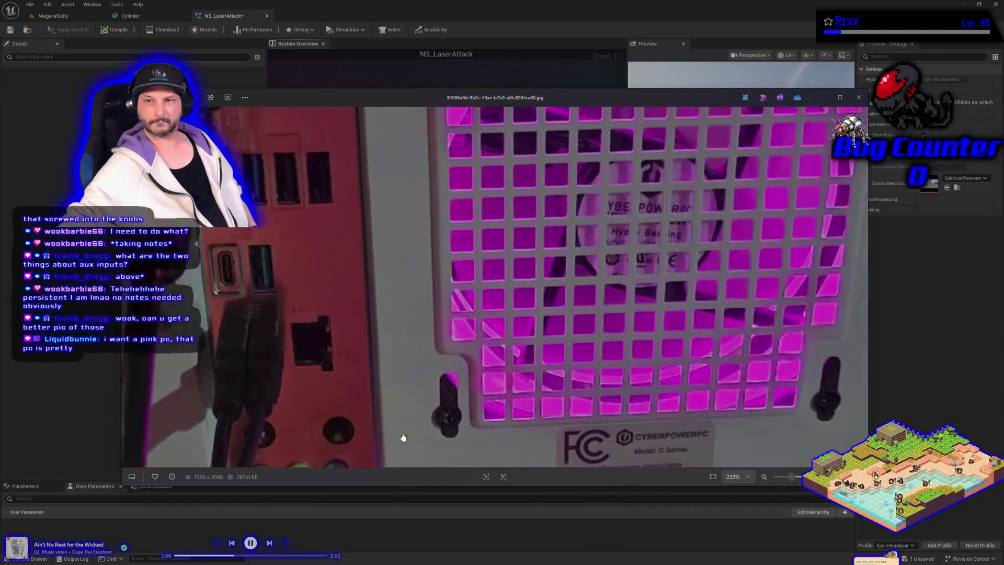
scroll(463, 318, "down", 8)
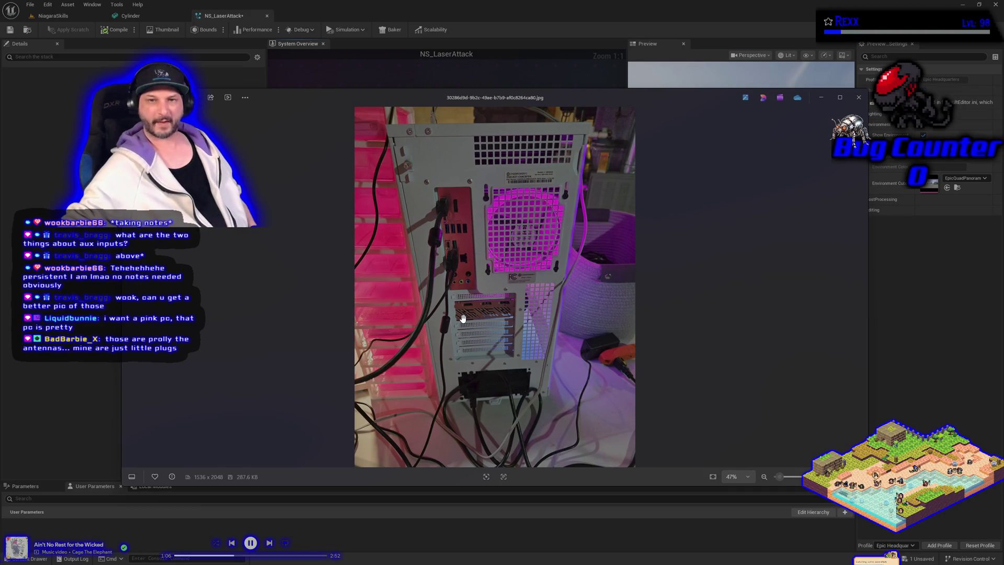
scroll(463, 318, "up", 5)
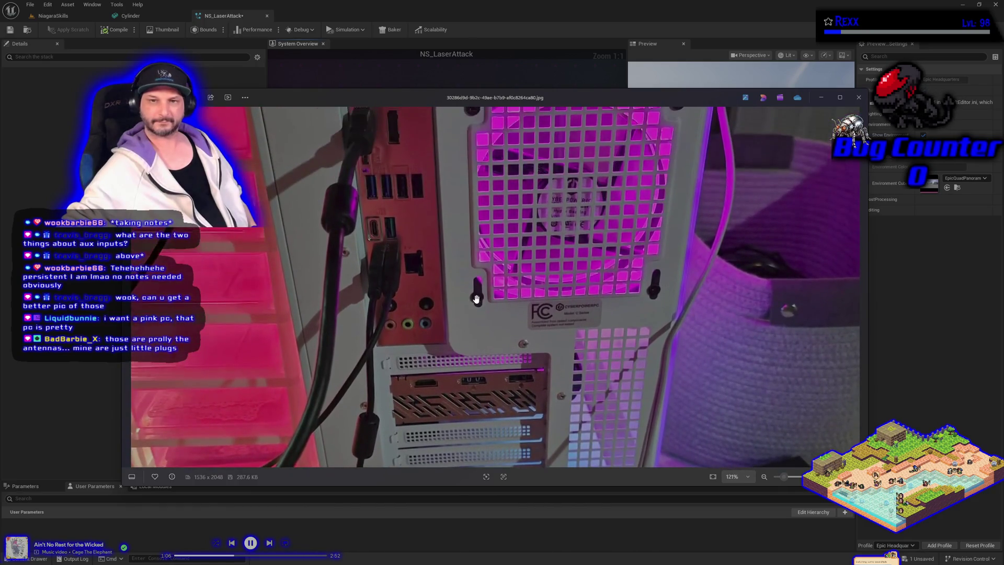
scroll(389, 331, "up", 4)
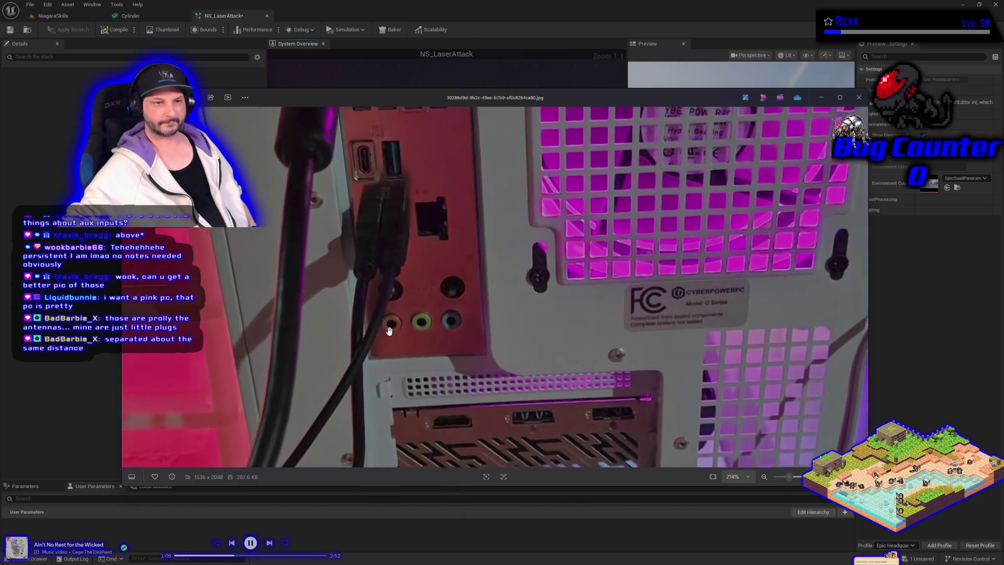
scroll(390, 330, "up", 3)
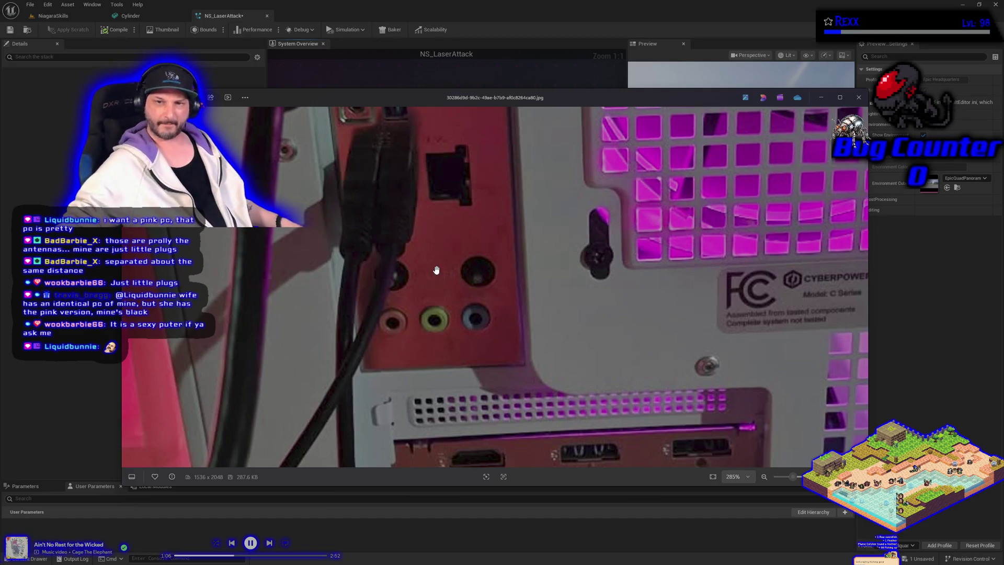
scroll(436, 270, "up", 5)
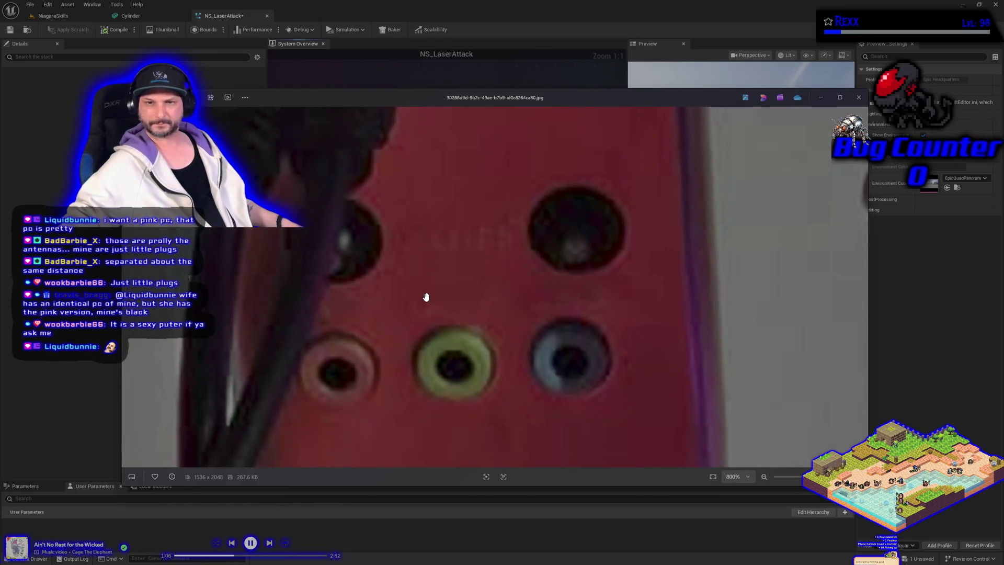
scroll(426, 297, "down", 2)
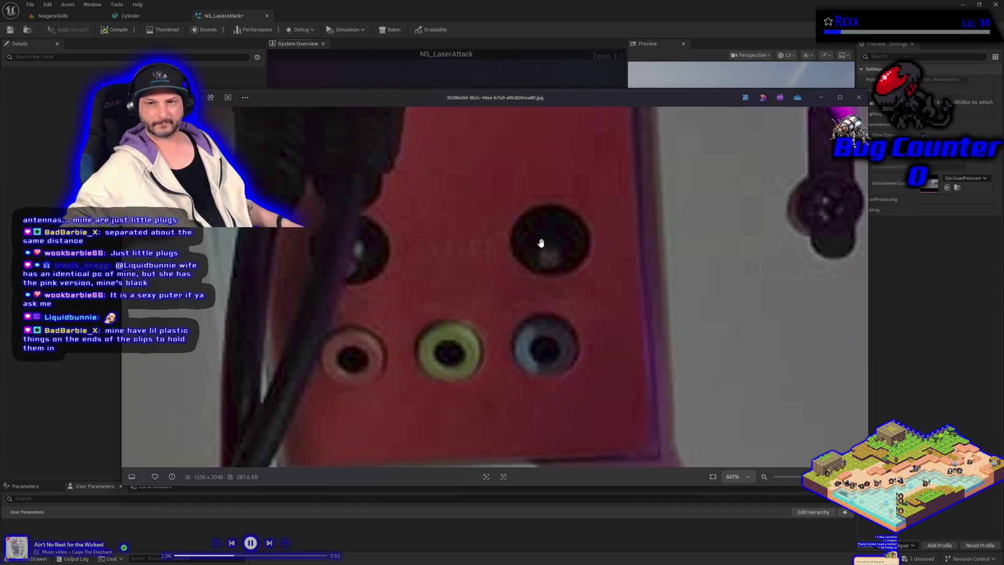
scroll(564, 246, "down", 10)
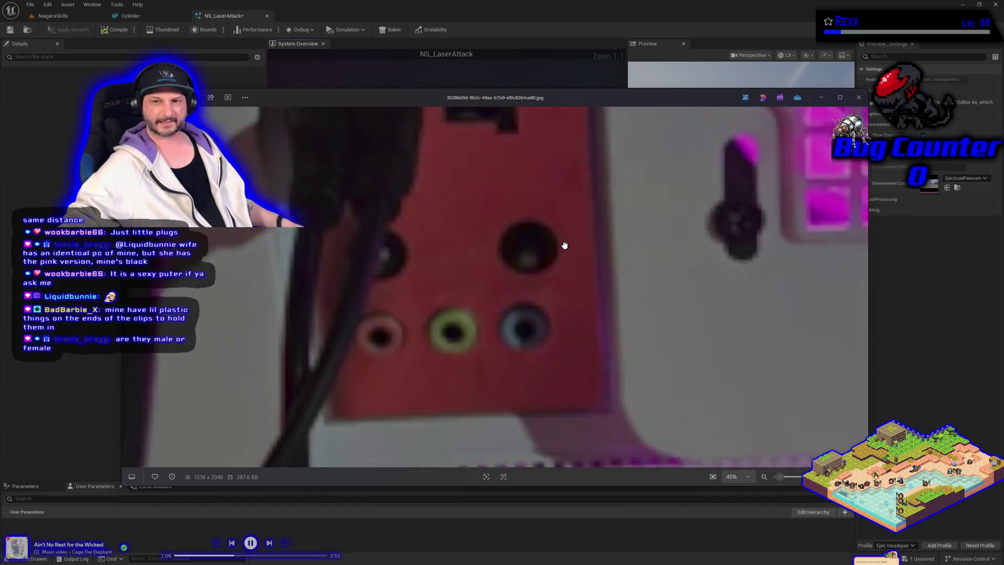
scroll(455, 284, "up", 10)
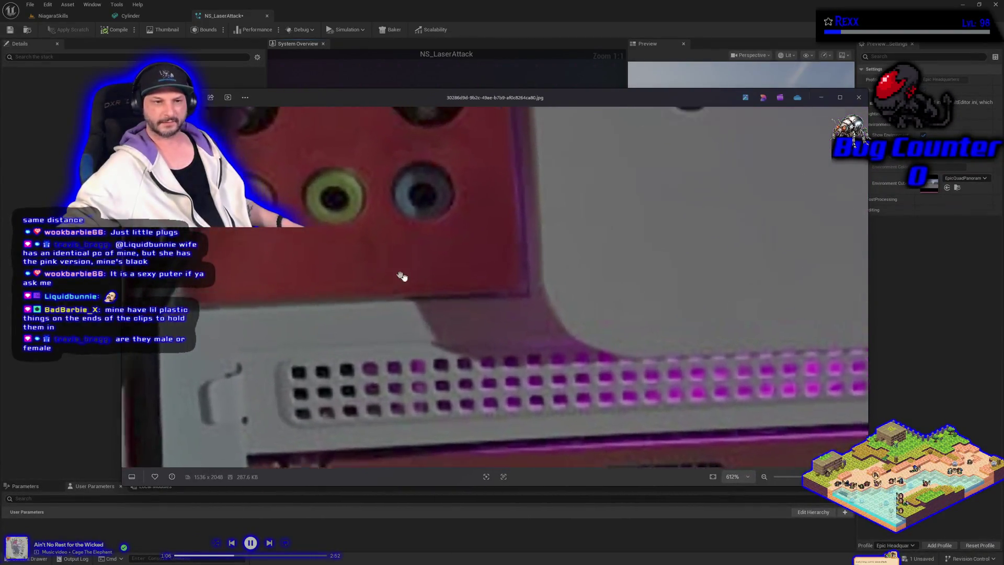
Pan the close-up to the audio jacks and the port above them, then zoom back out.
left_click_drag(402, 277, 460, 330)
scroll(438, 302, "up", 2)
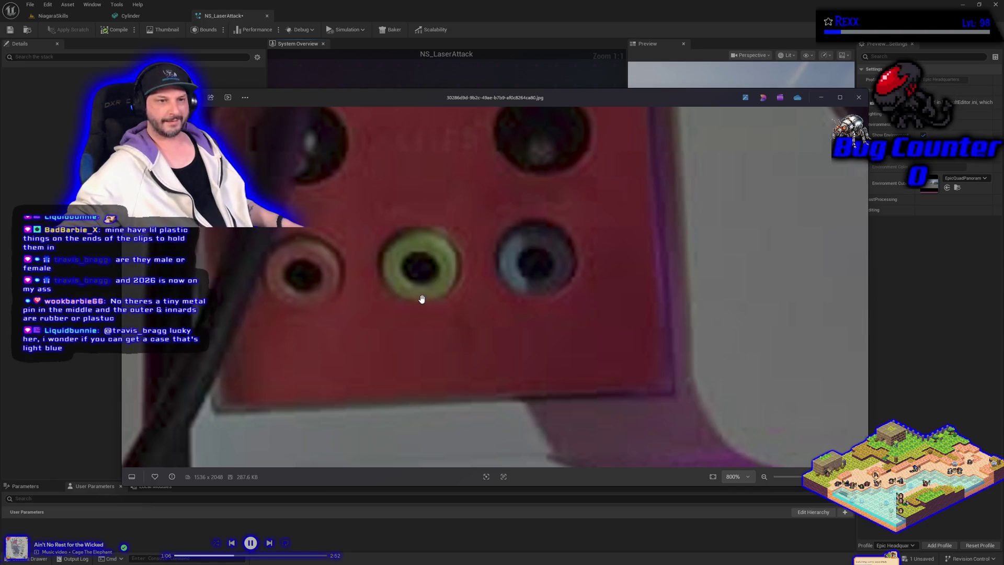
left_click_drag(399, 293, 409, 361)
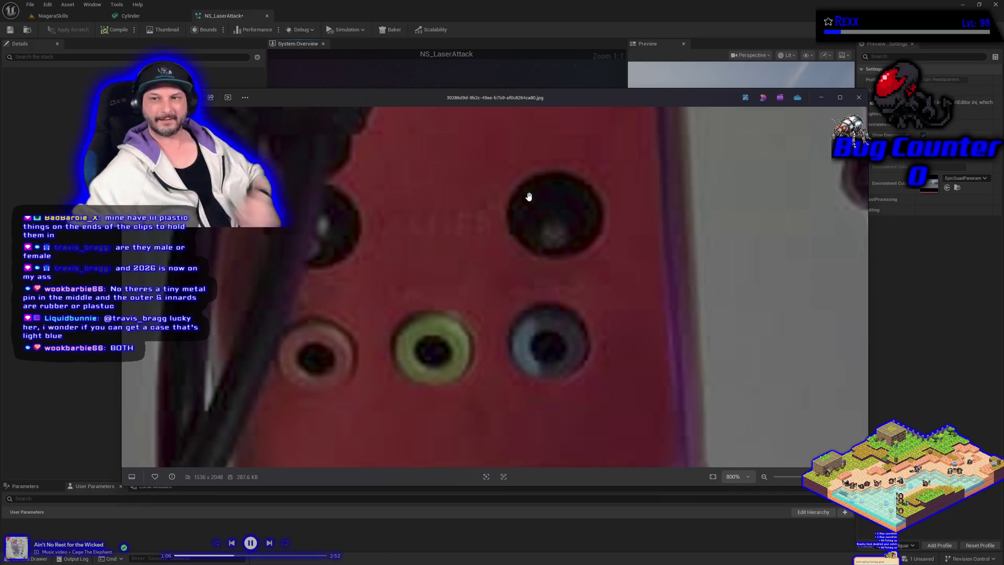
scroll(545, 285, "down", 6)
scroll(532, 272, "down", 4)
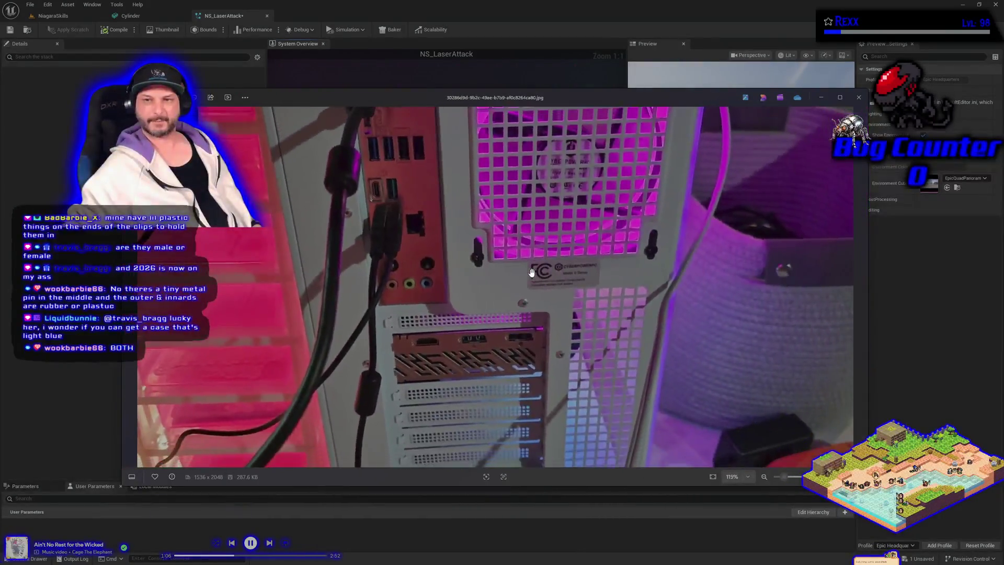
scroll(570, 337, "down", 2)
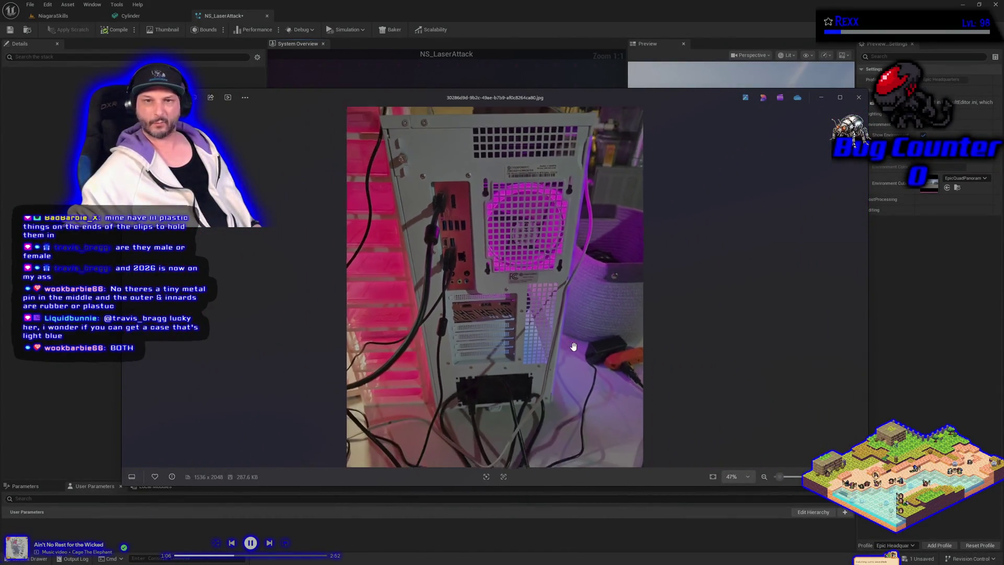
scroll(570, 337, "down", 1)
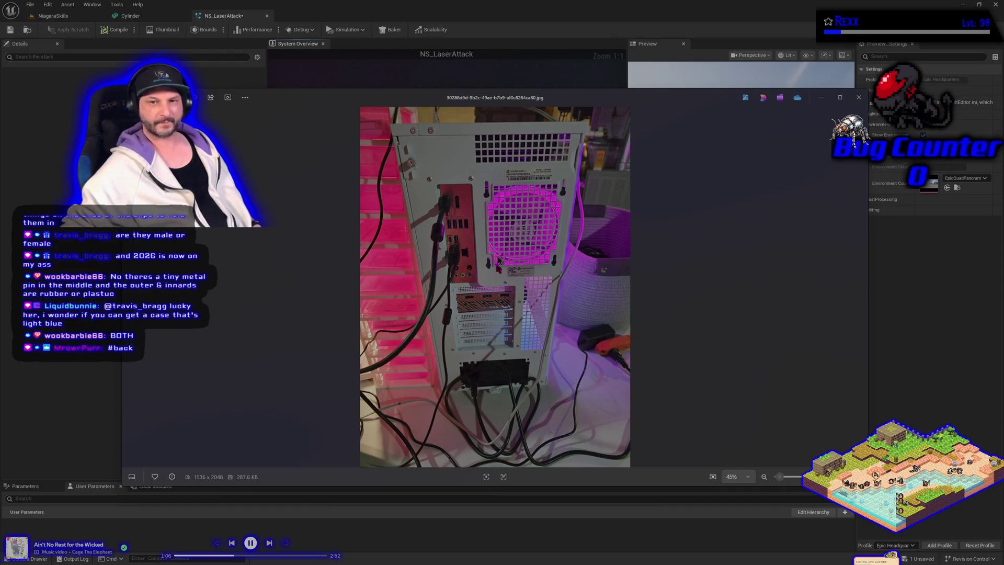
Toggle the photo between actual size and fit, then zoom in around the rear ports.
double_click(497, 302)
scroll(436, 284, "up", 10)
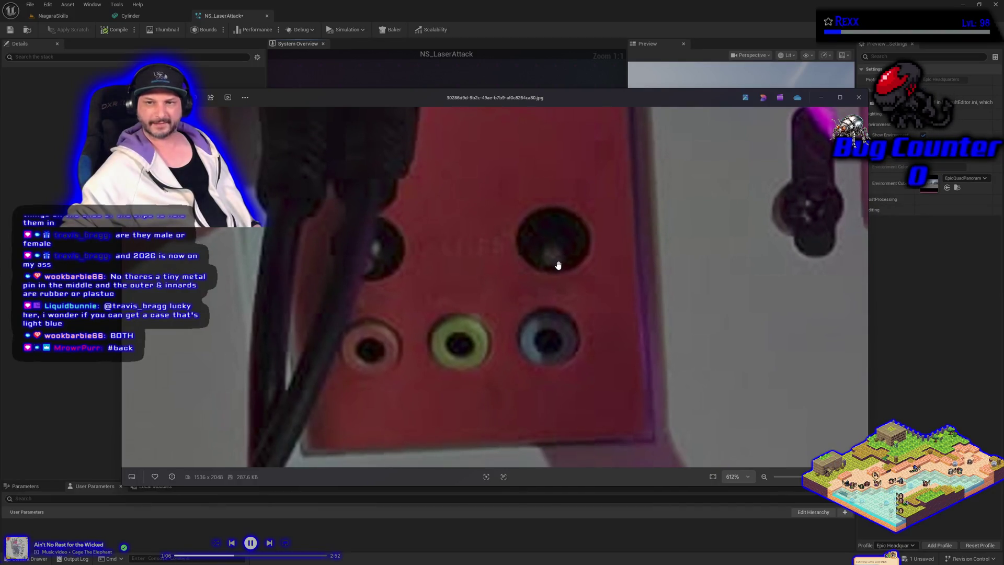
double_click(392, 255)
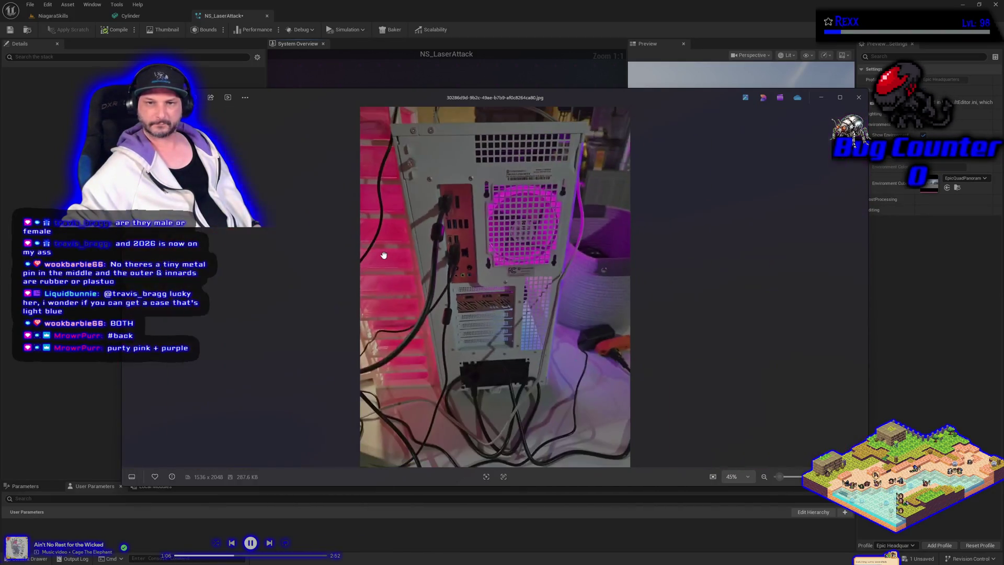
double_click(449, 270)
scroll(405, 278, "up", 10)
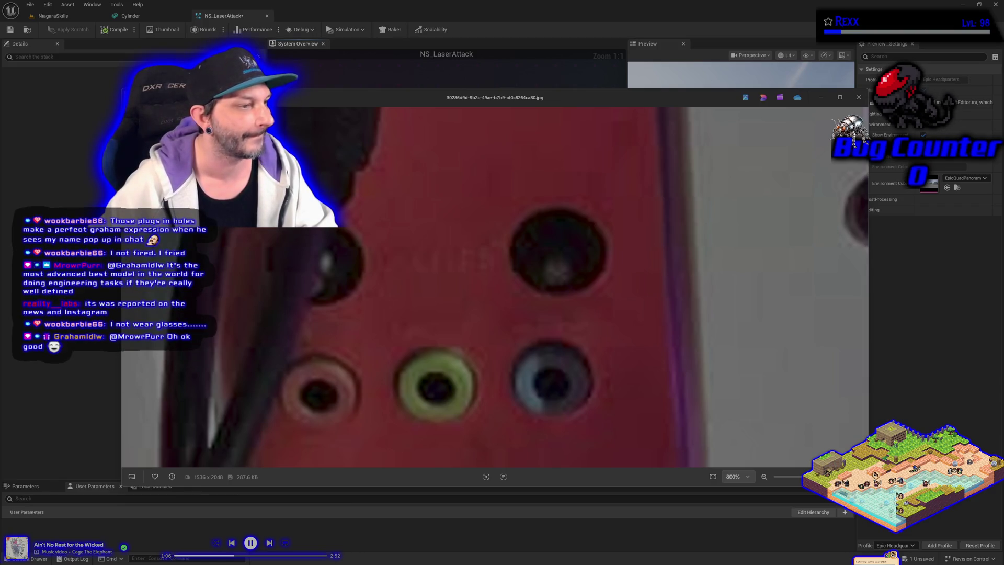
scroll(493, 229, "up", 5)
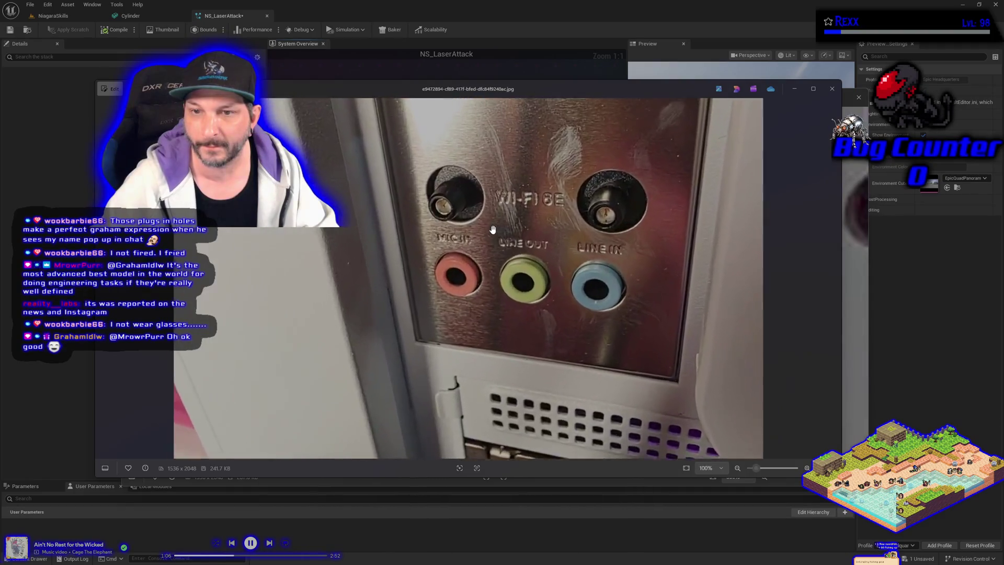
Zoom in to reveal the Wi-Fi 6E antenna sockets above the jacks, then close both photos.
scroll(493, 229, "up", 3)
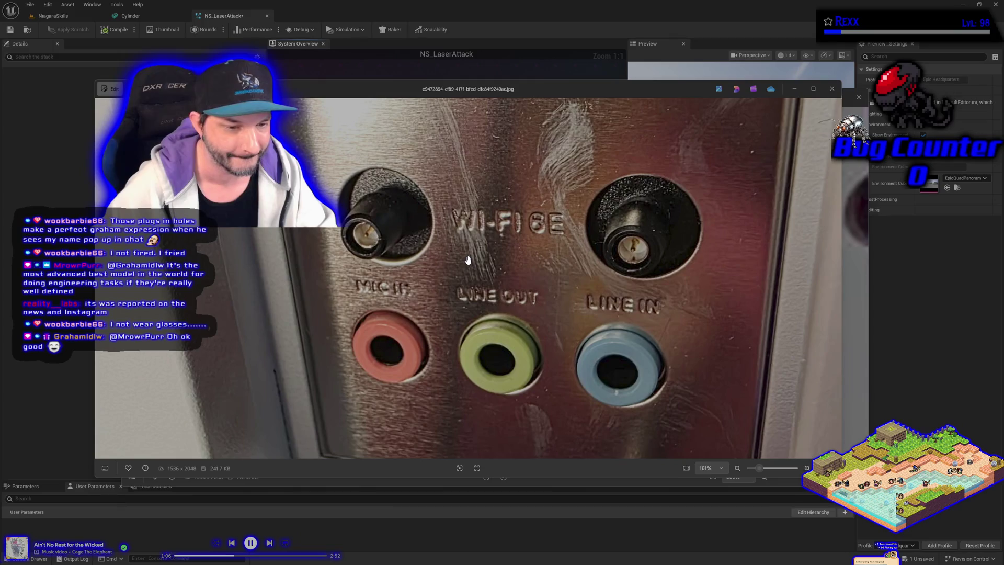
scroll(469, 260, "up", 4)
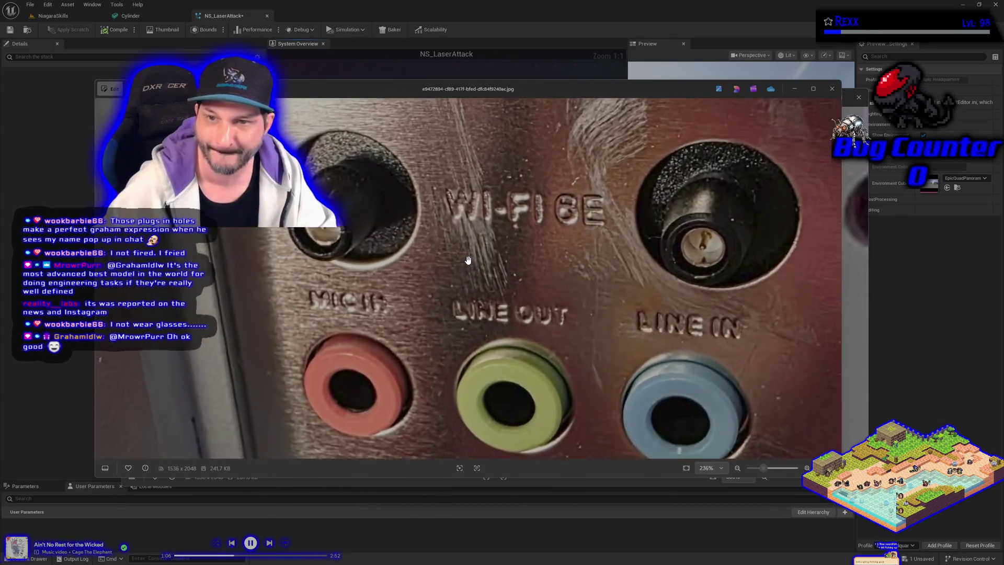
left_click_drag(480, 298, 482, 338)
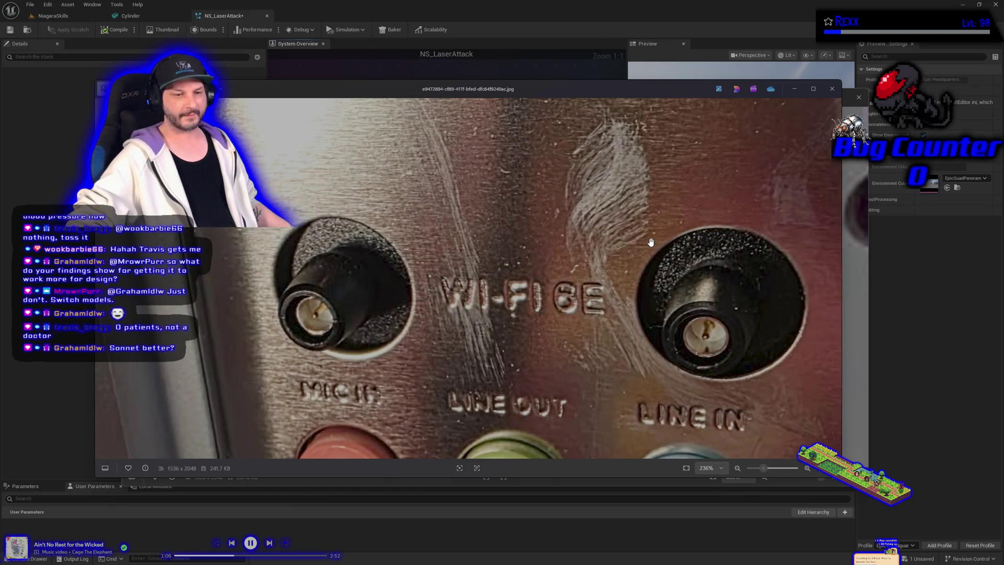
left_click(831, 88)
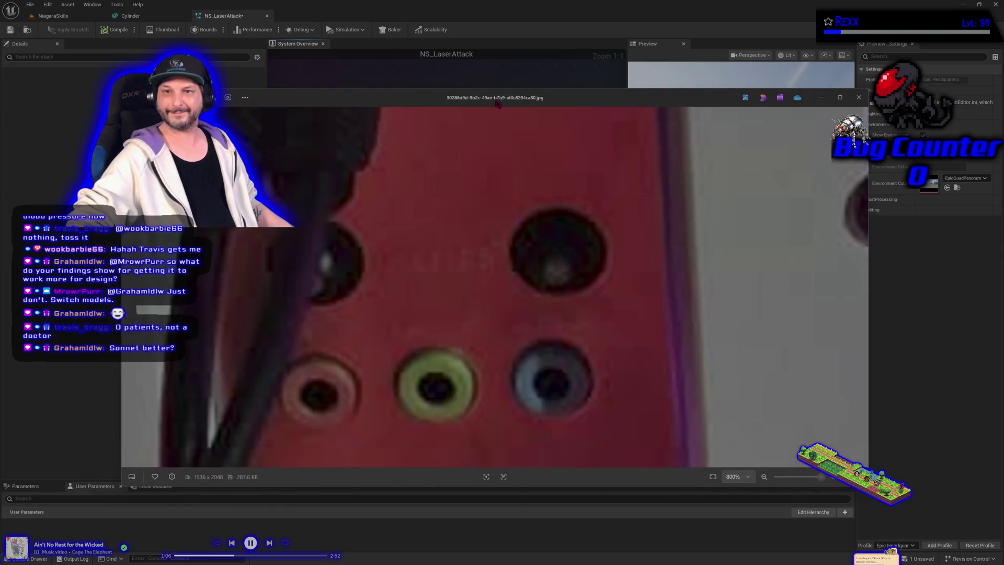
left_click(859, 97)
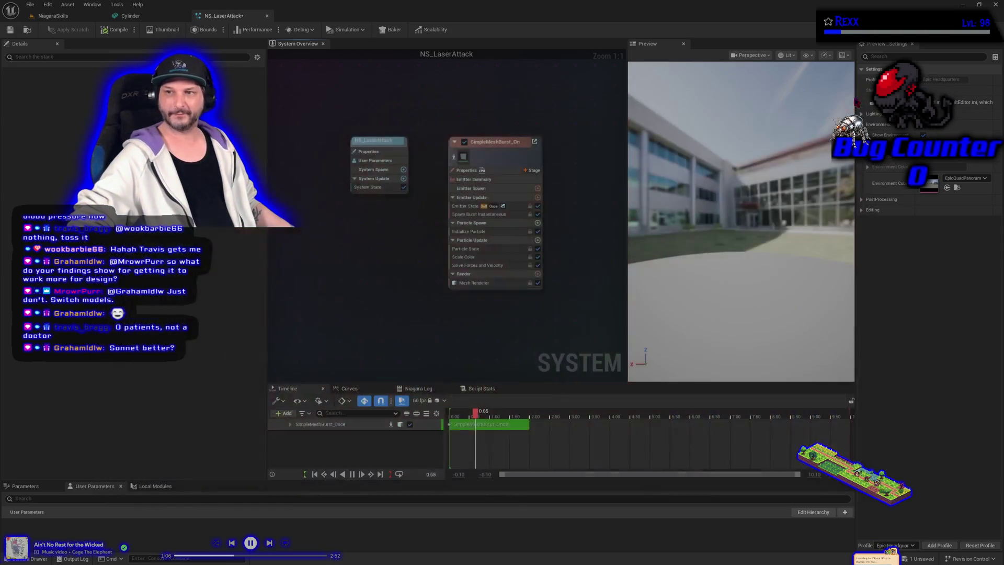
mouse_move(530, 321)
left_mouse_down()
mouse_move(459, 336)
mouse_move(520, 330)
mouse_move(504, 326)
left_mouse_up()
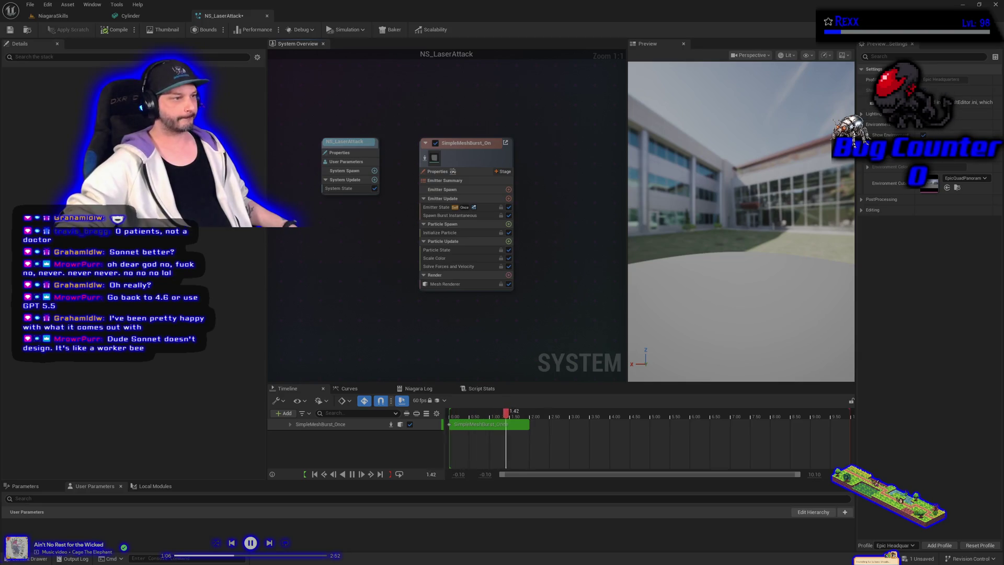
left_click(55, 17)
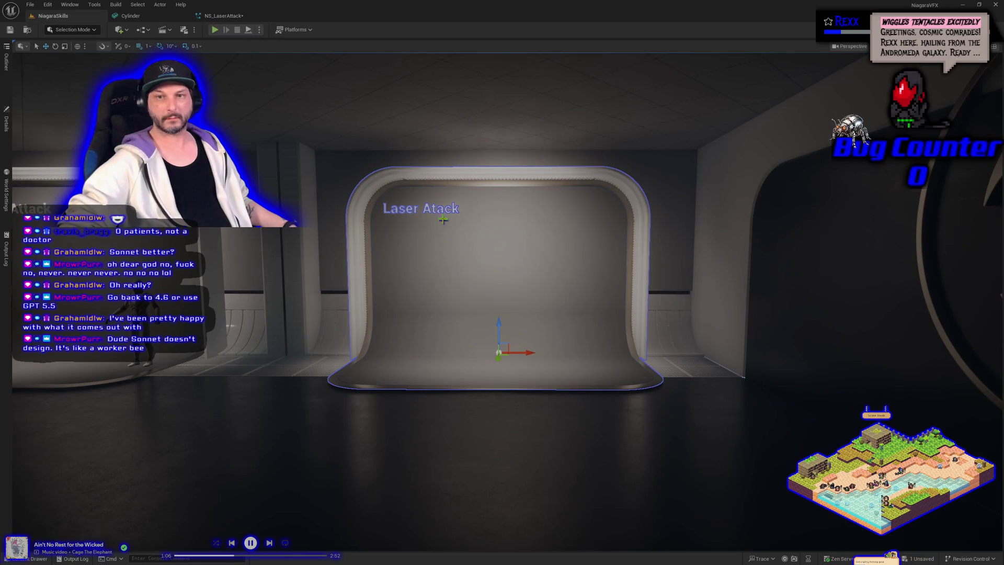
Confirm the BP_DemoDisplay6 title as Laser Attack, then switch to the NS_LaserAttack Niagara editor.
left_click(6, 120)
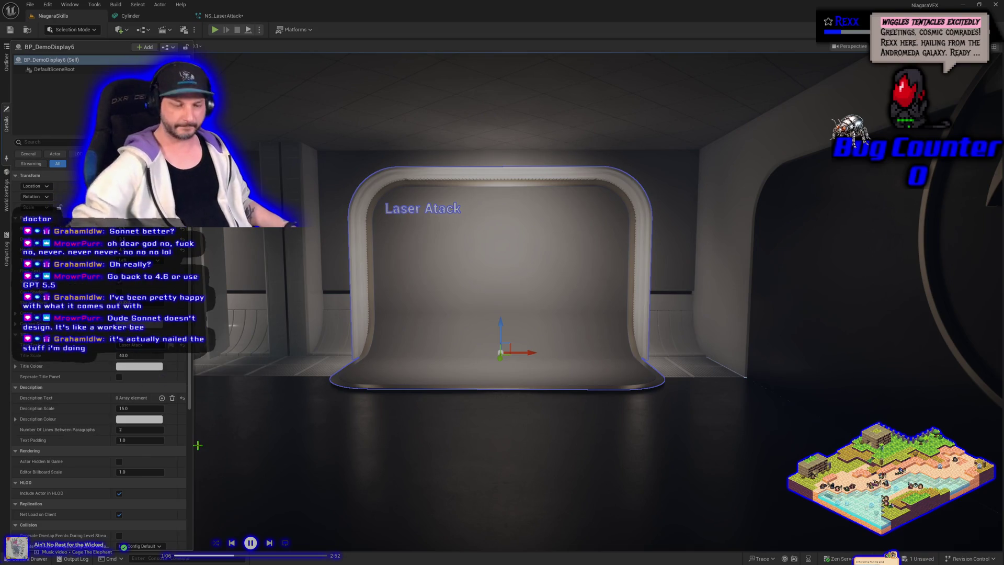
key("Return")
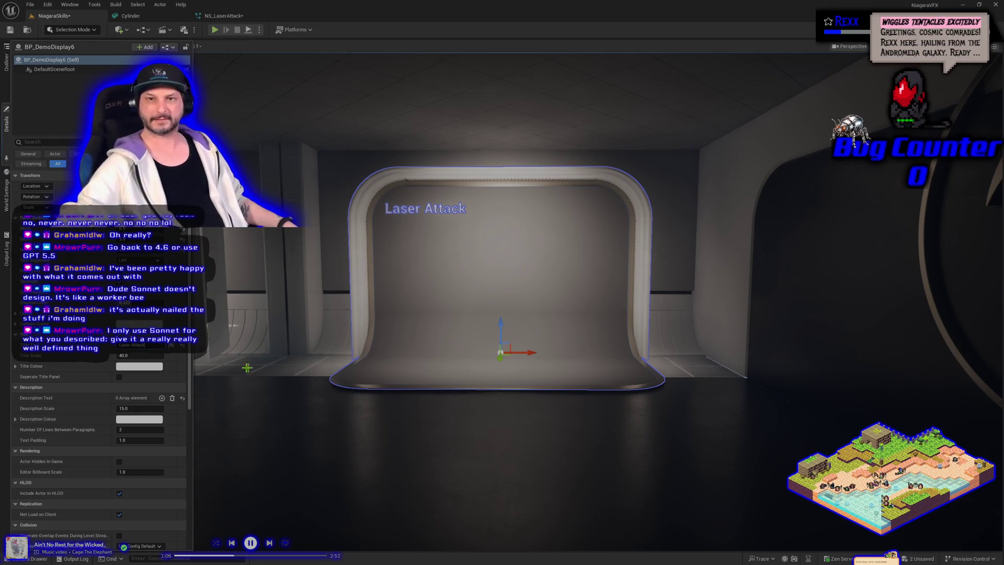
left_click(366, 381)
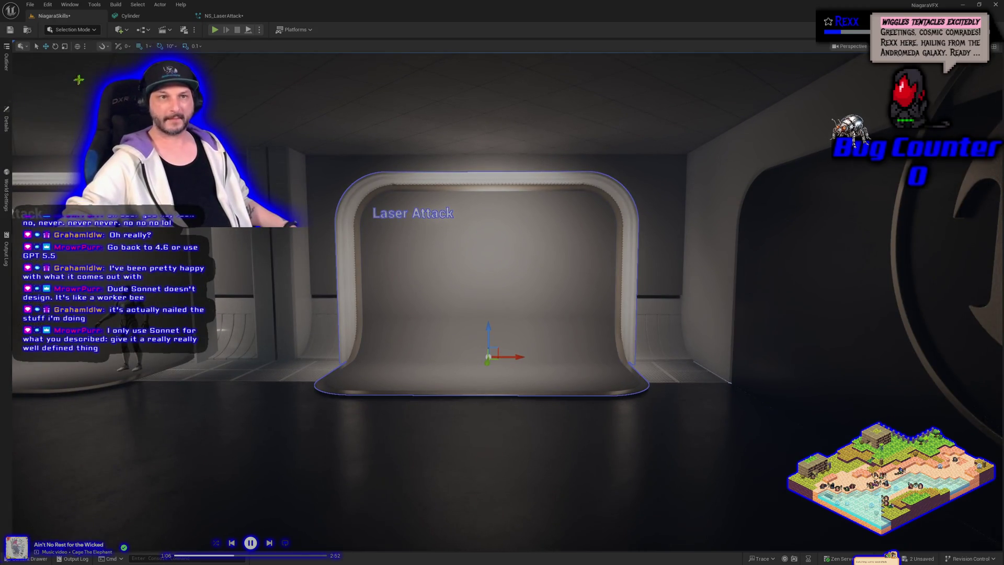
left_click(24, 32)
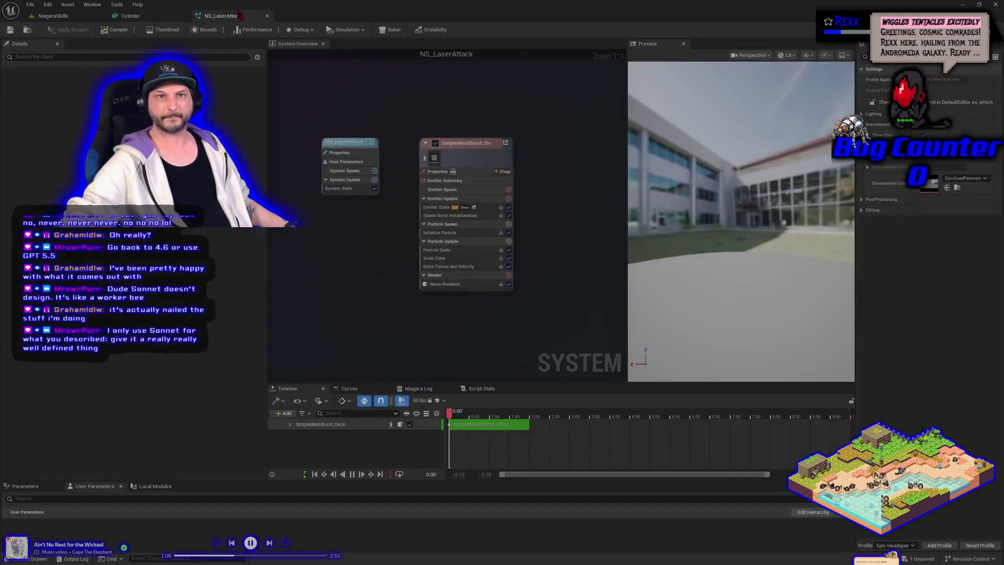
Save NS_LaserAttack with File > Save All.
left_click(29, 4)
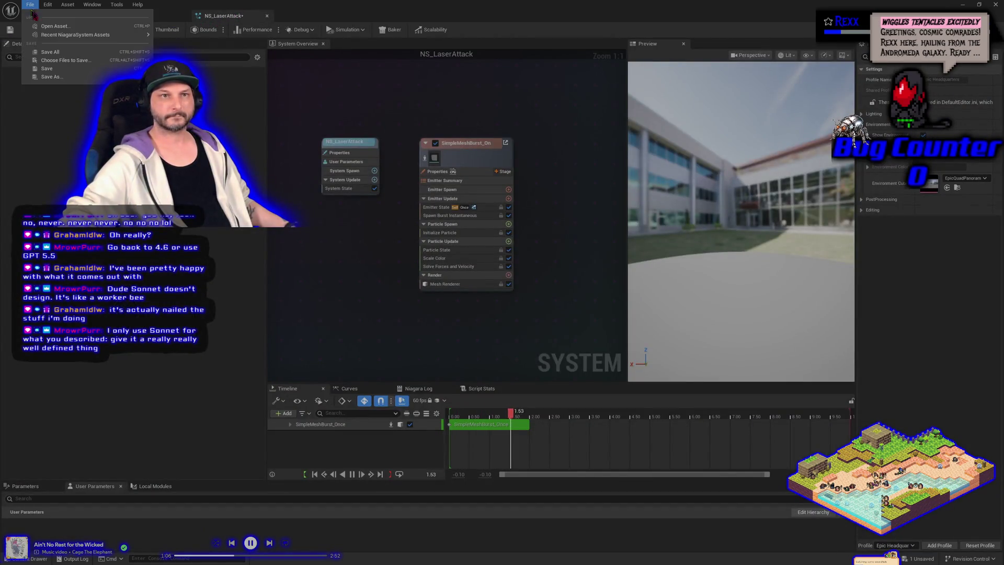
left_click(53, 55)
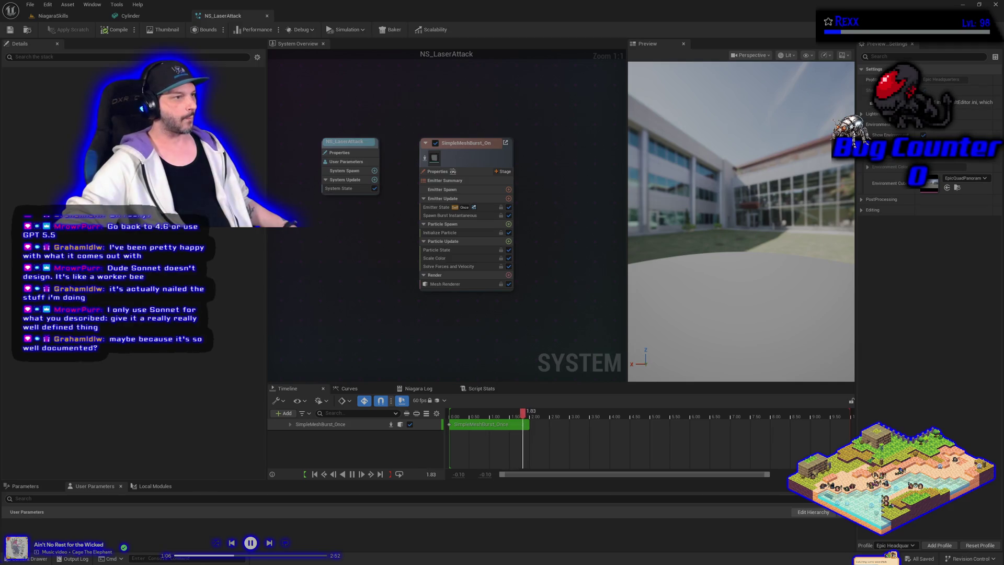
Remove the parent emitter from SimpleMeshBurst and show its Mesh Renderer settings.
right_click(475, 175)
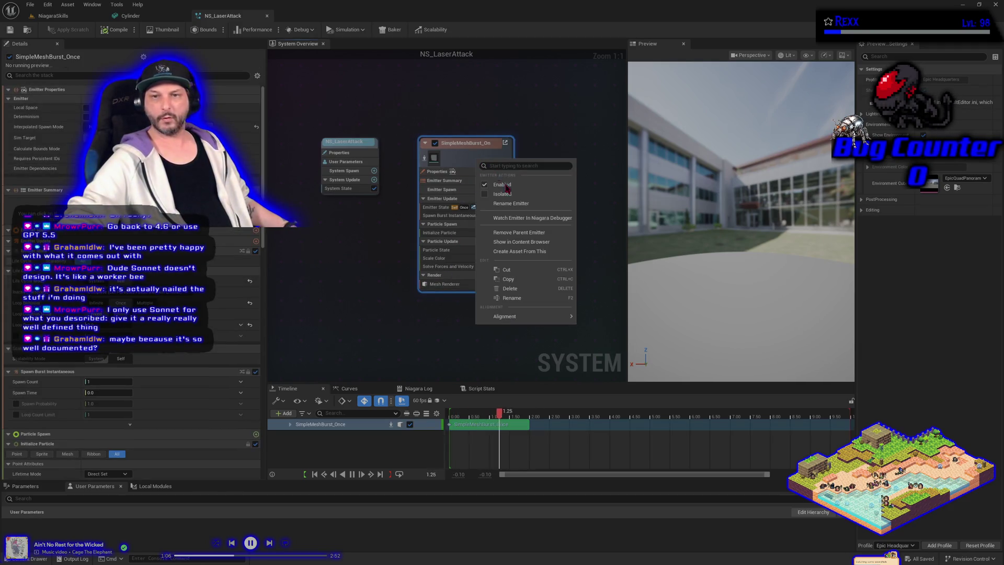
left_click(521, 235)
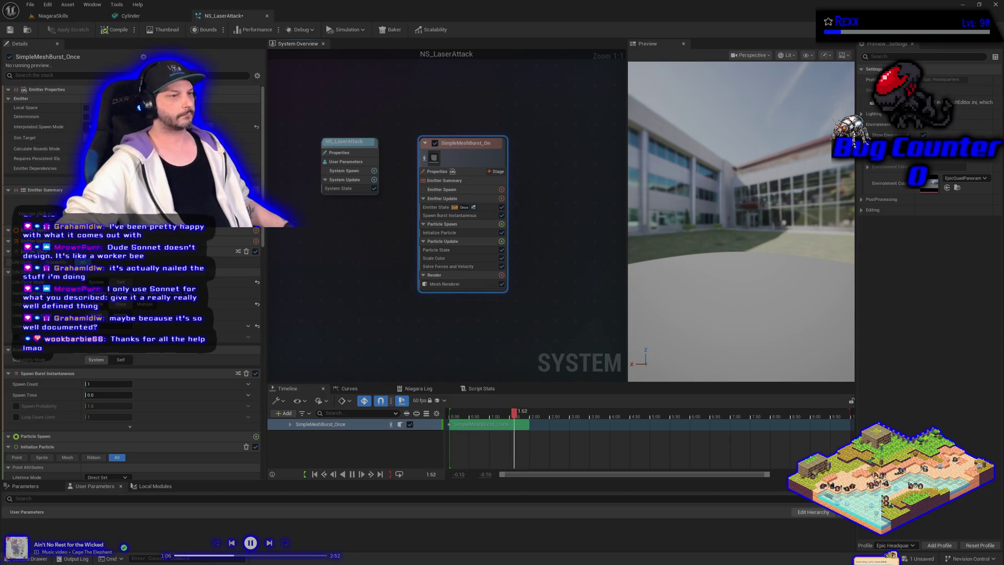
left_click(444, 284)
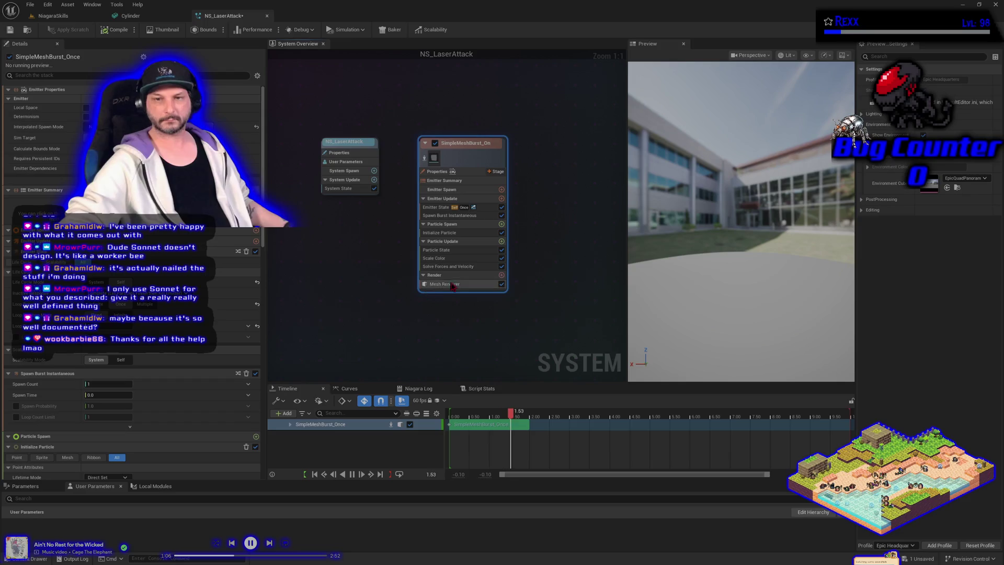
Open the Meshes Index [0] mesh list, browse the assets, and search for 'laser'.
left_click(157, 122)
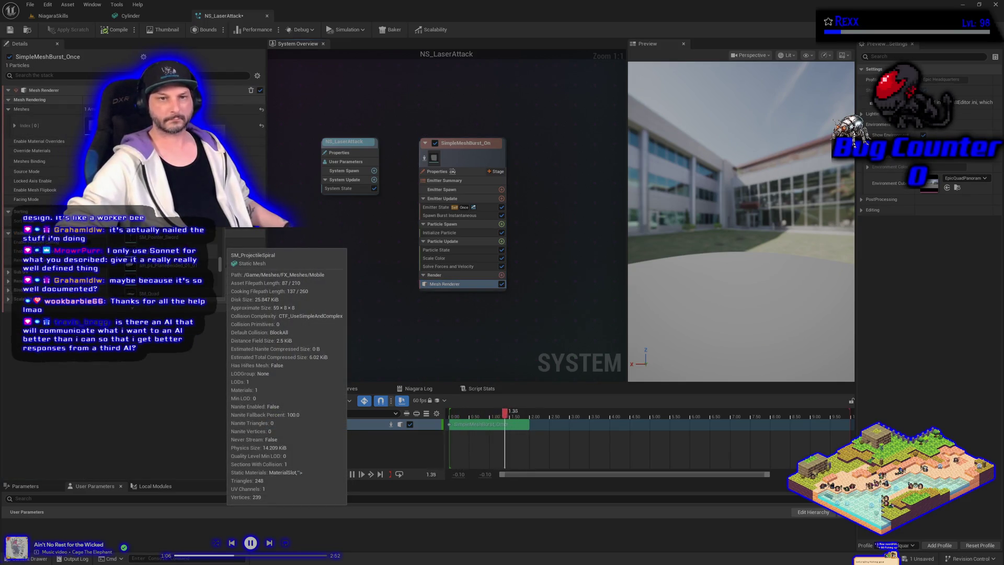
scroll(172, 272, "up", 3)
scroll(172, 261, "up", 2)
scroll(172, 262, "up", 4)
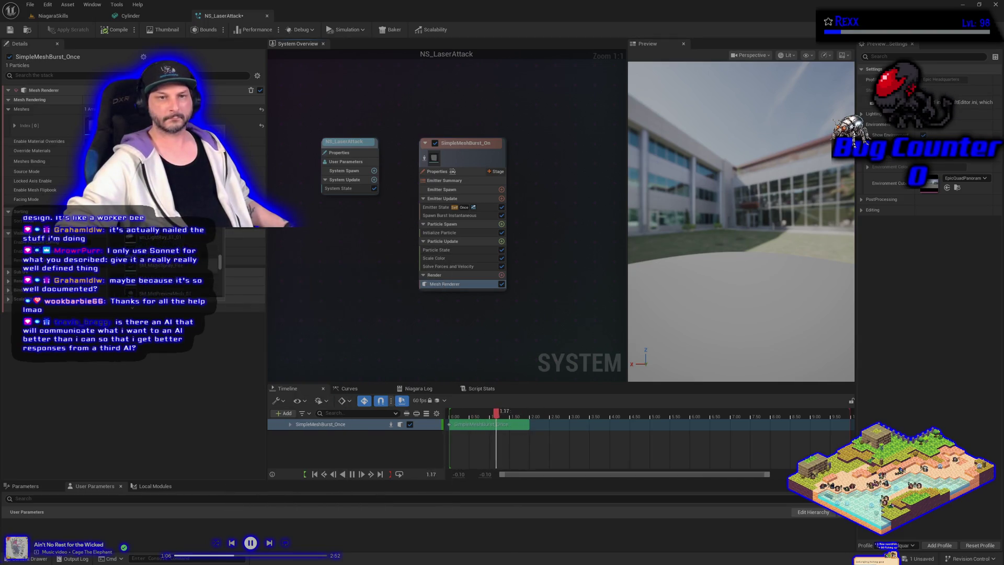
scroll(220, 241, "down", 1)
scroll(173, 261, "up", 3)
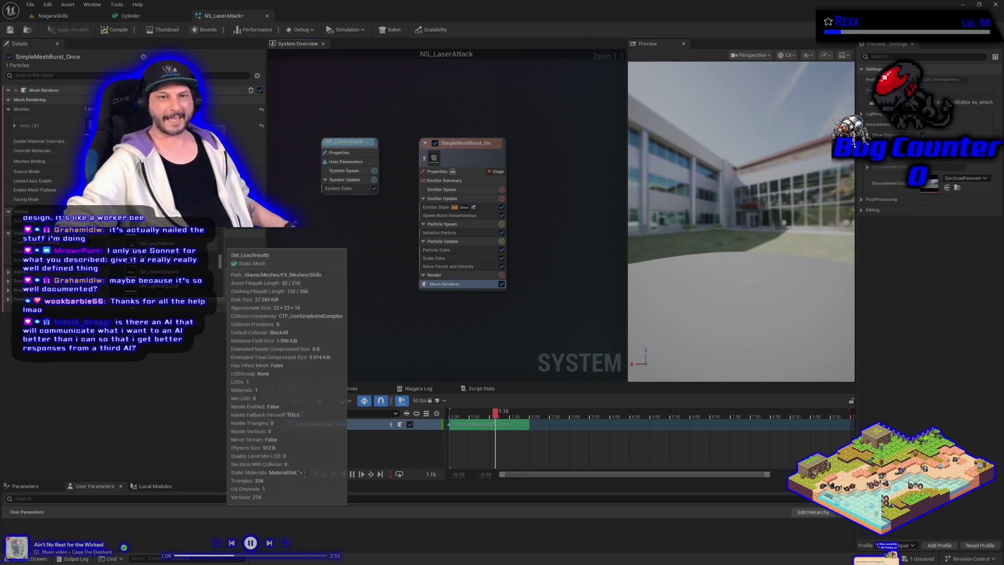
scroll(173, 262, "up", 1)
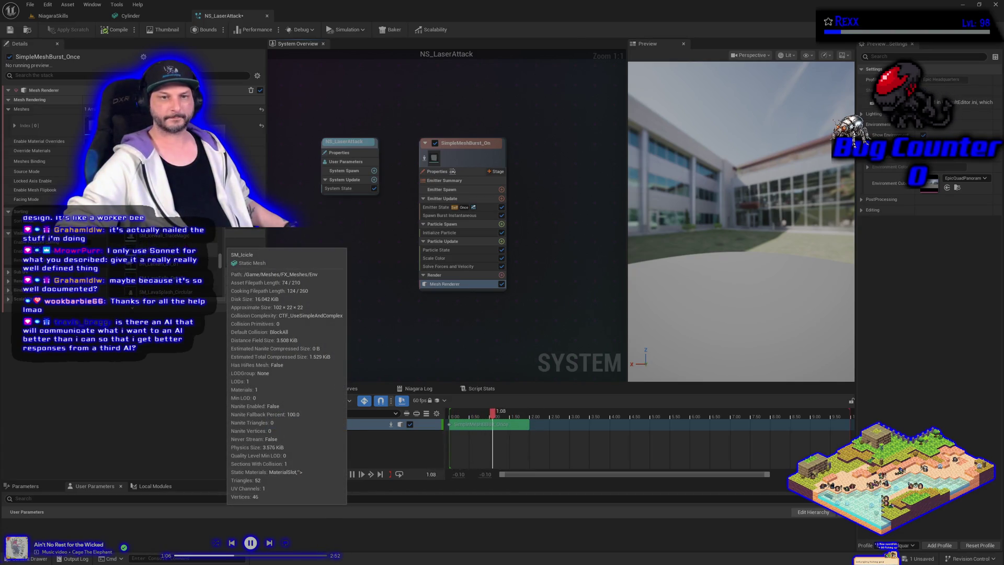
scroll(173, 261, "down", 1)
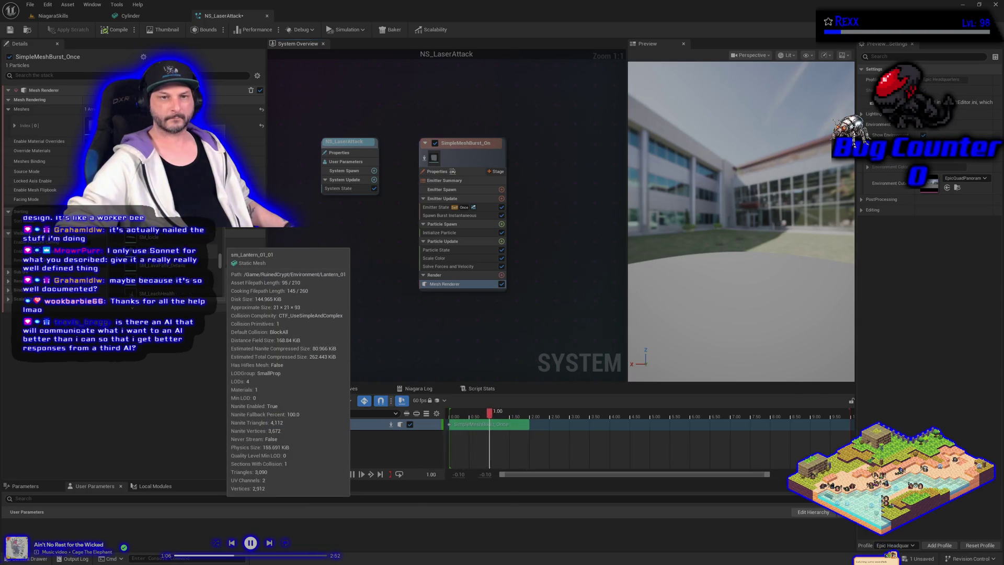
scroll(173, 262, "up", 2)
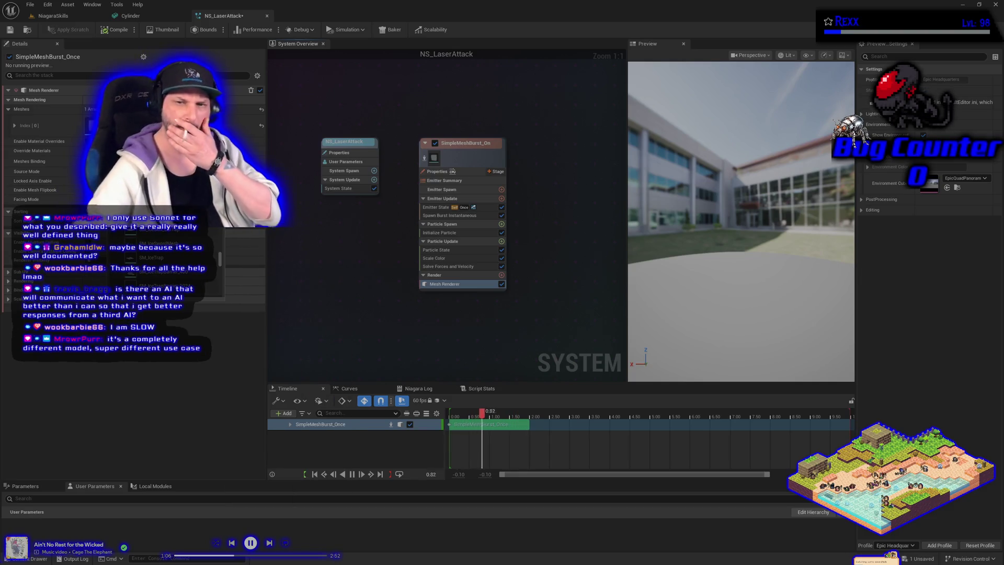
scroll(172, 261, "up", 3)
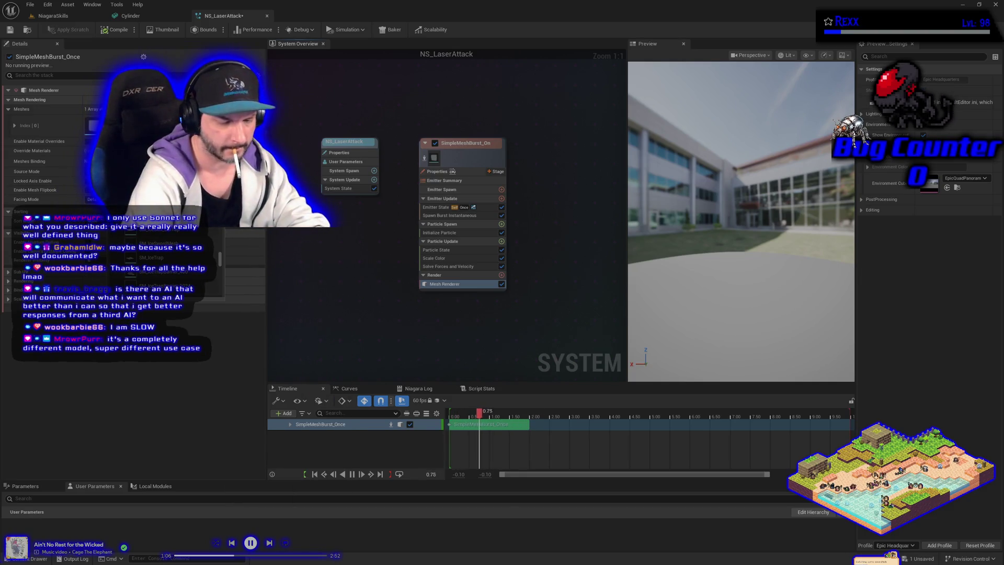
type("laser")
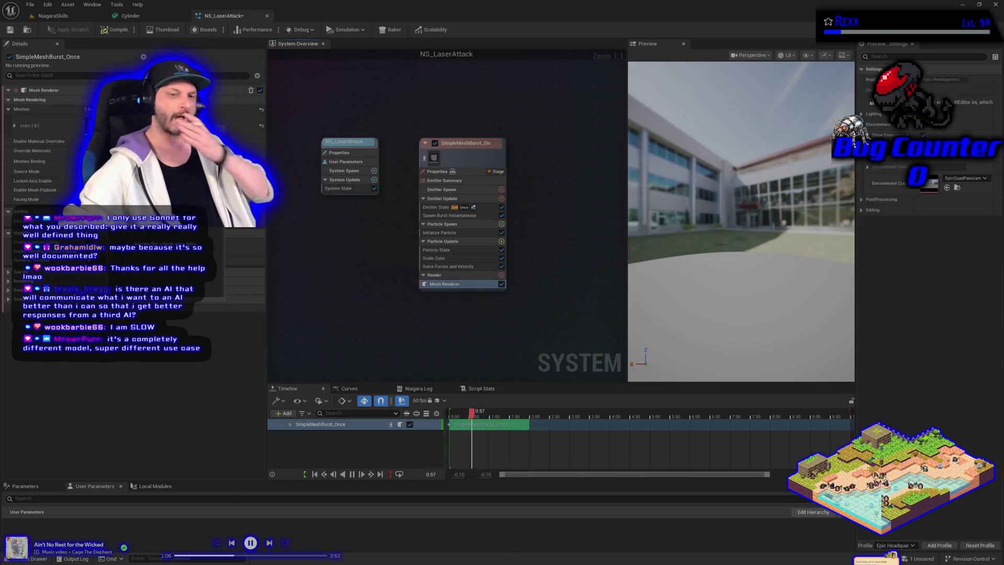
Rename the Cylinder mesh in Content/Meshes to SM_LaserTube, fixing its capitalization, and save all.
key("ctrl+space")
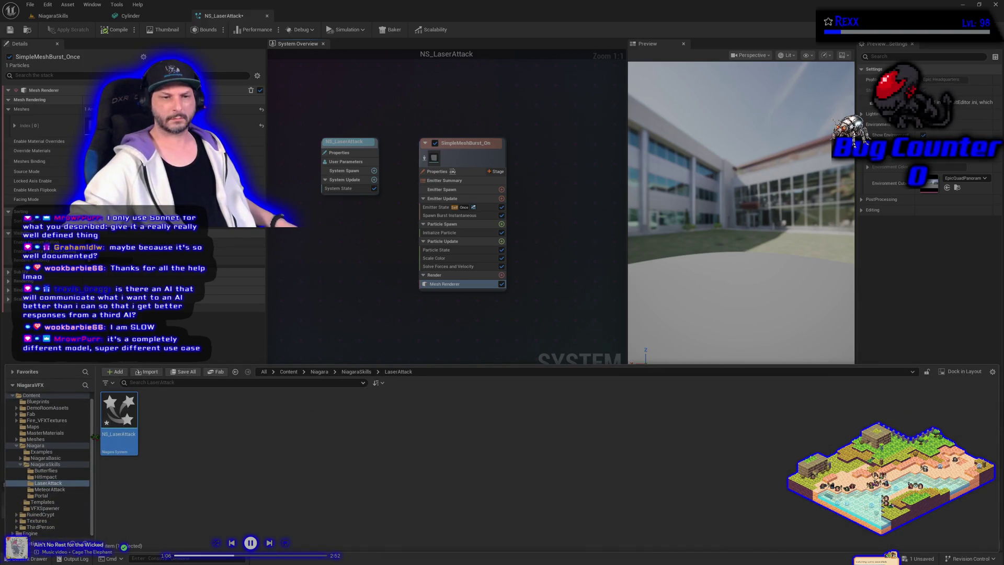
left_click(35, 439)
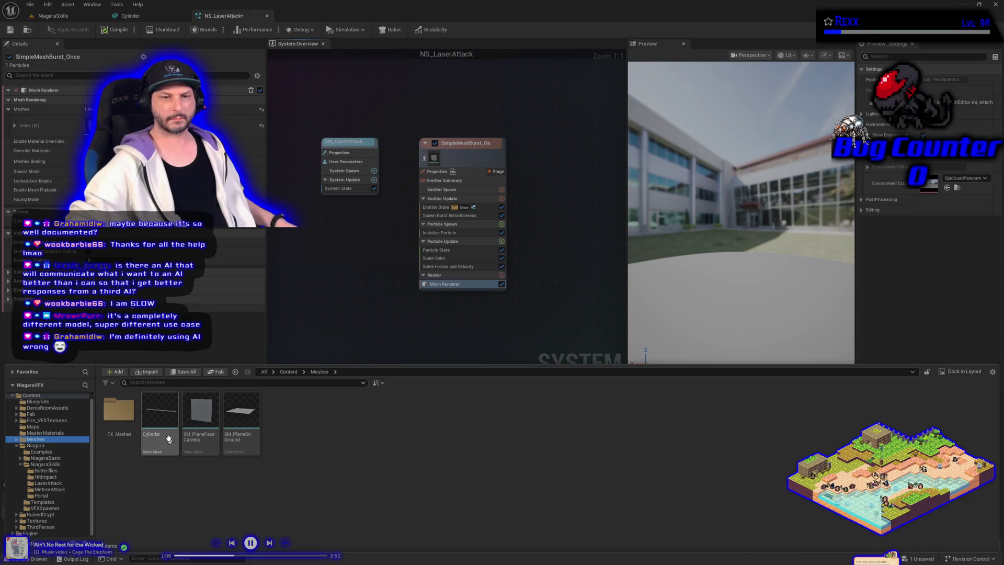
left_click(167, 434)
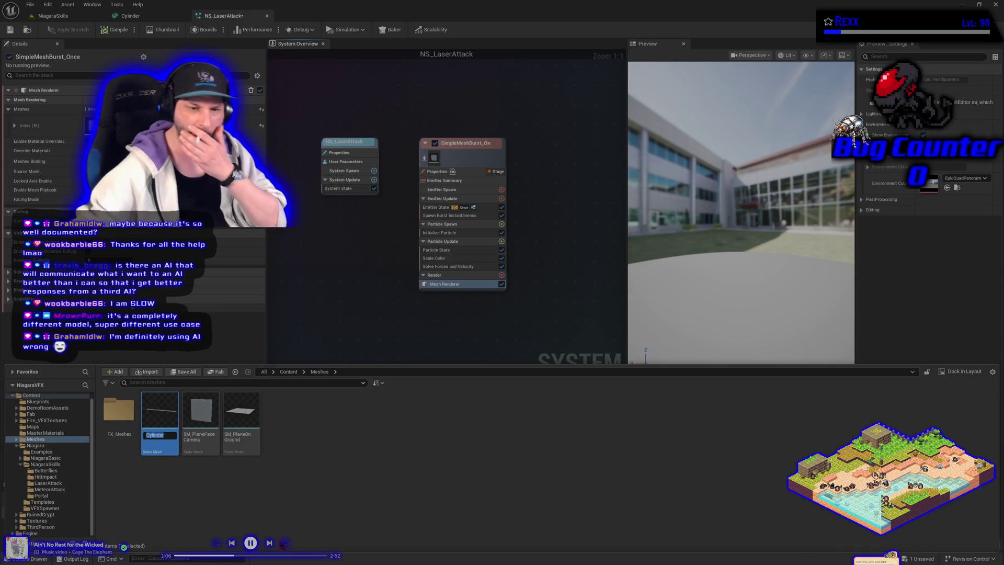
type("SM_")
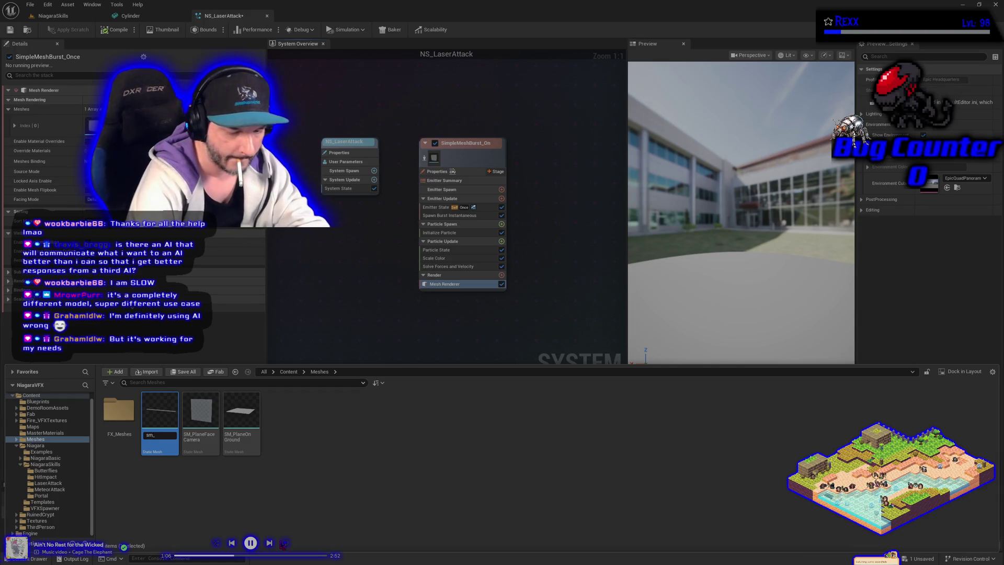
key("Return")
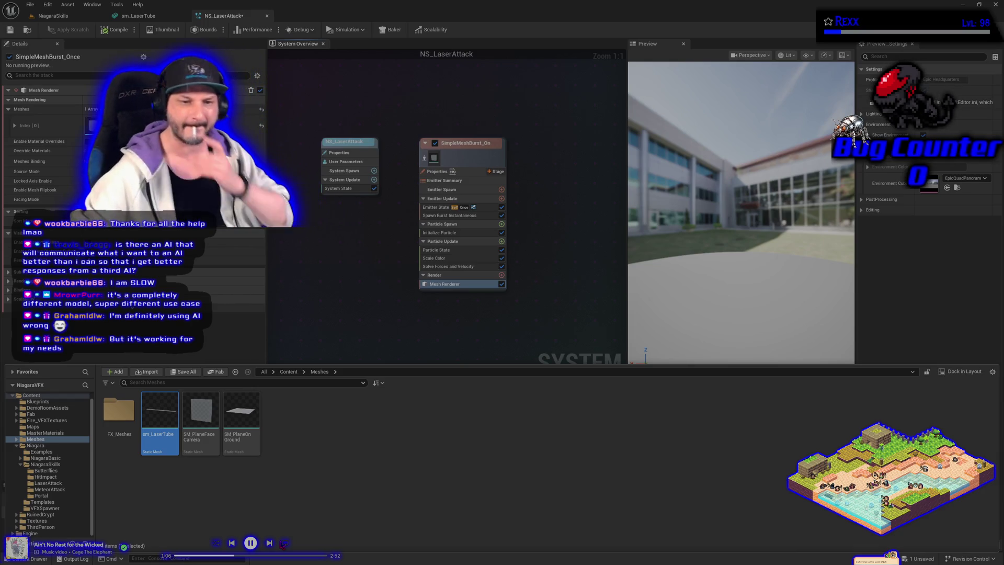
key("F2")
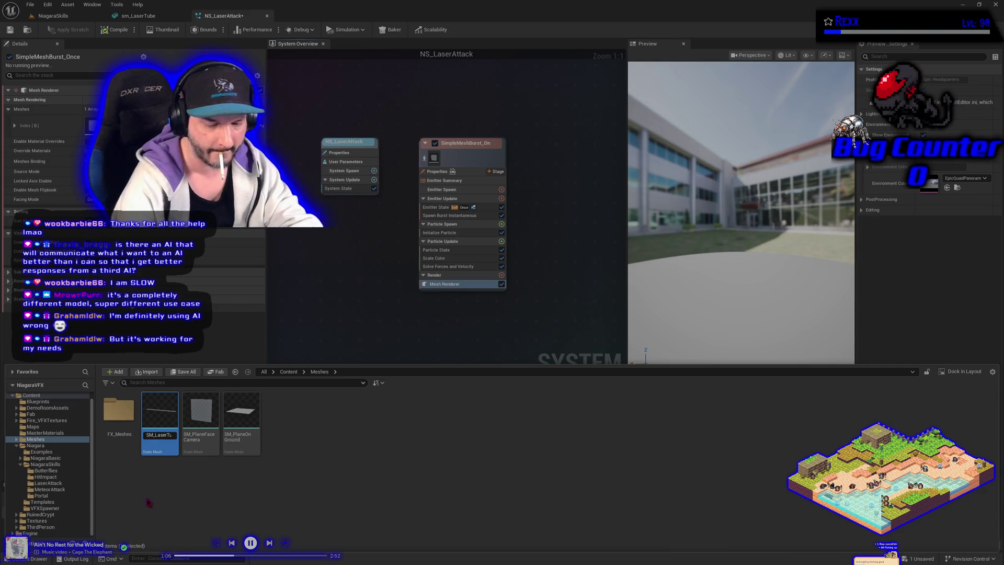
key("Return")
key("ctrl+shift+s")
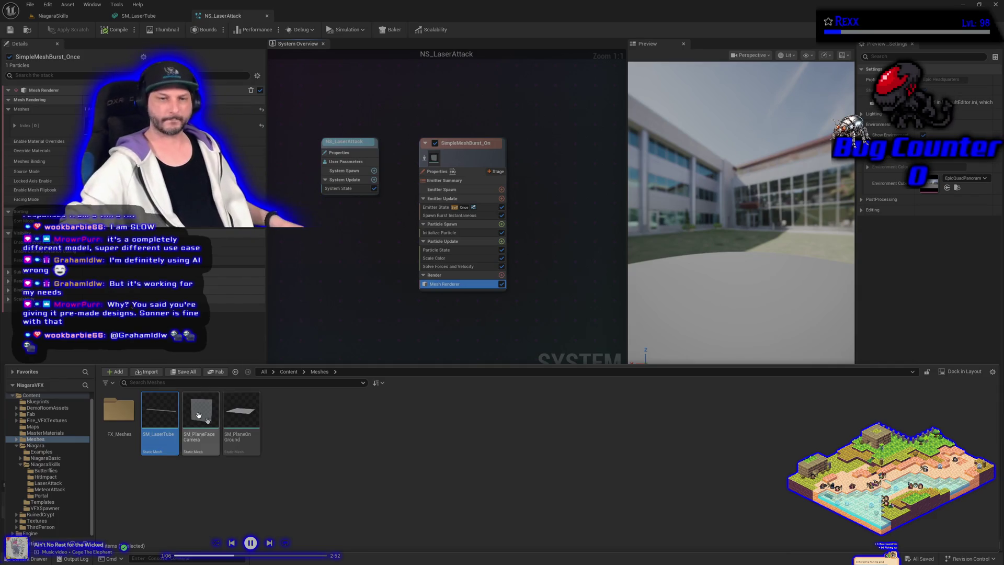
Assign SM_LaserTube as the emitter's particle mesh, widen the preview, and save NS_LaserAttack.
mouse_move(159, 413)
left_mouse_down()
mouse_move(157, 261)
mouse_move(131, 125)
left_mouse_up()
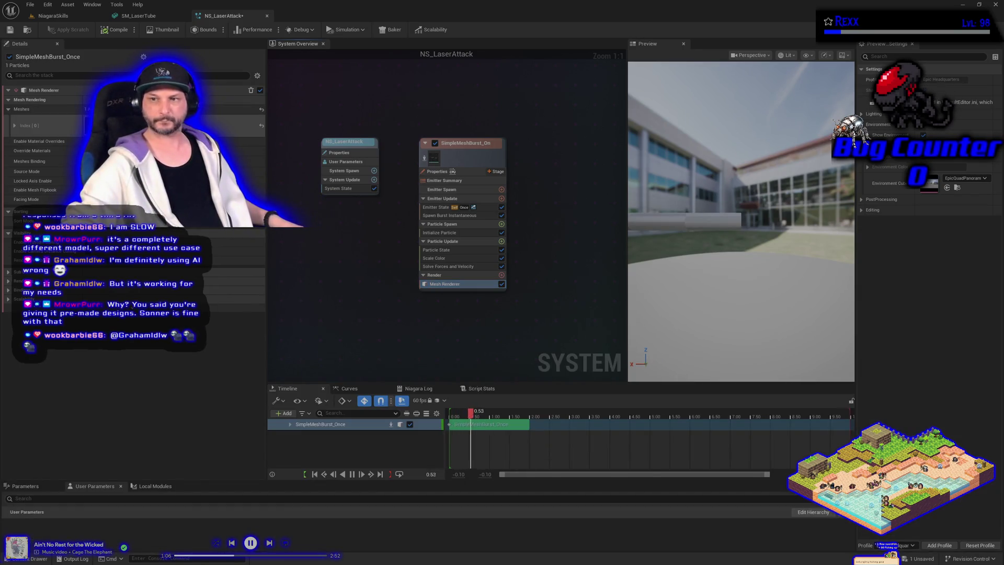
left_click_drag(726, 261, 725, 251)
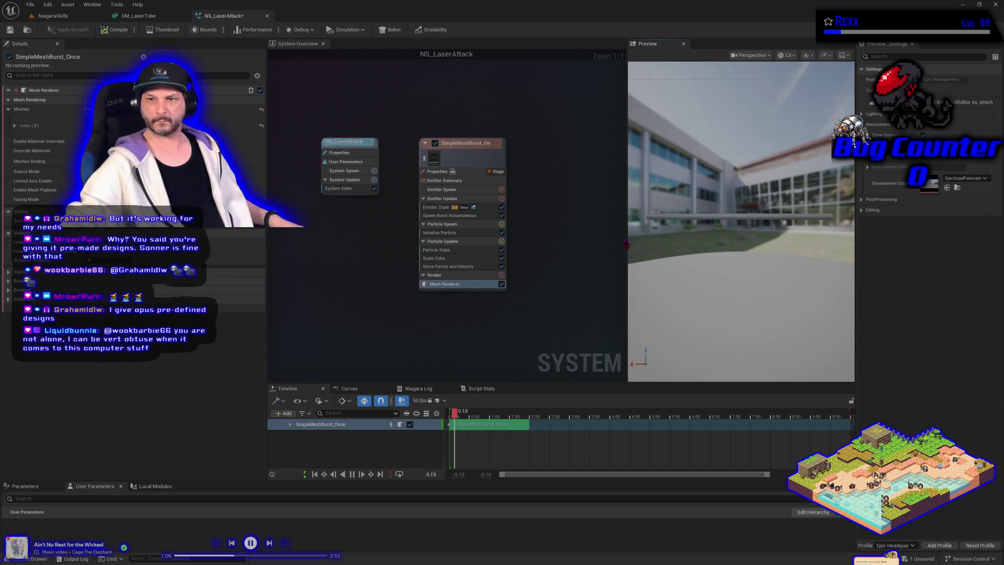
left_click_drag(630, 246, 549, 246)
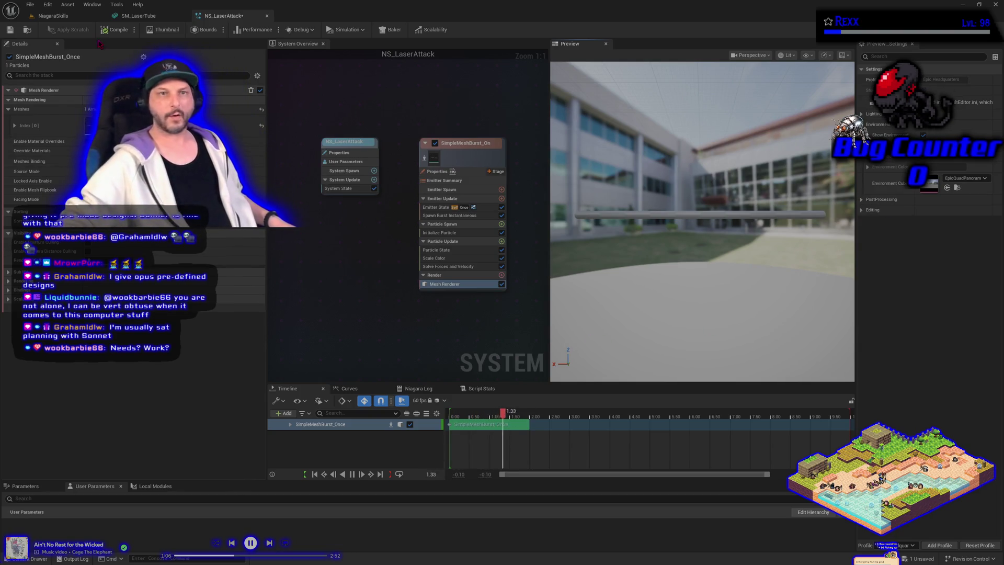
key("ctrl+s")
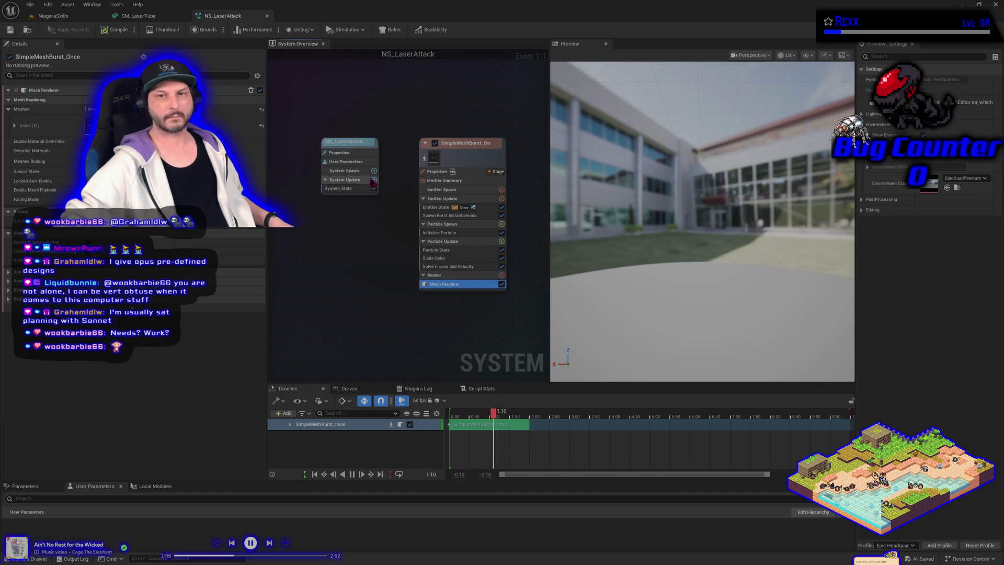
left_click(432, 198)
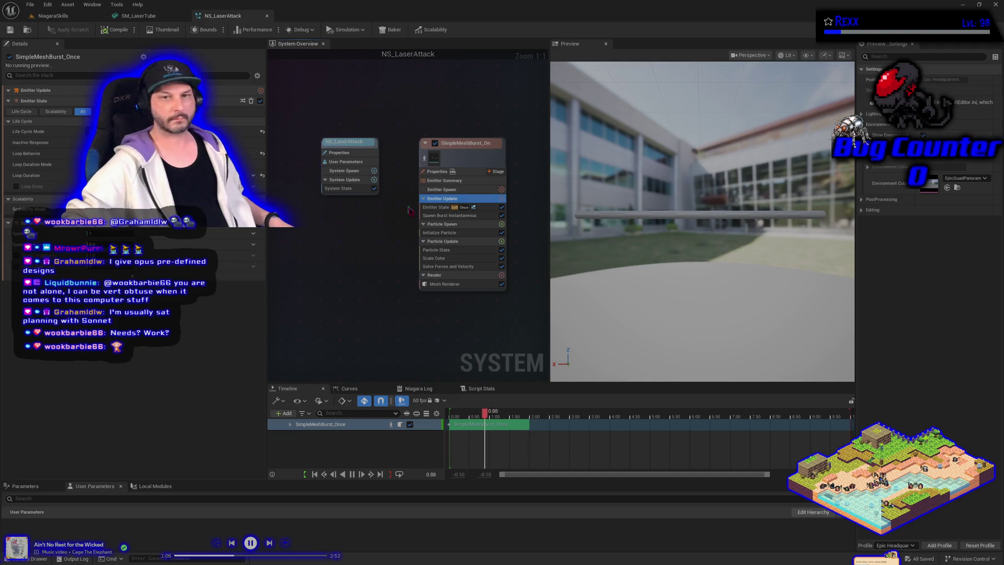
Change the emitter's Emitter State Loop Behavior from Once to Infinite.
left_click(435, 208)
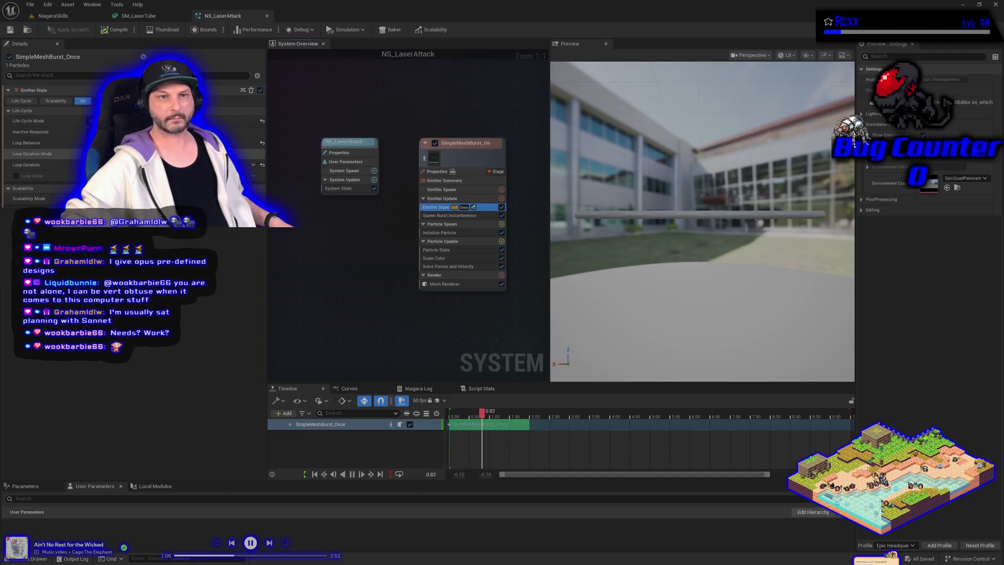
left_click(120, 152)
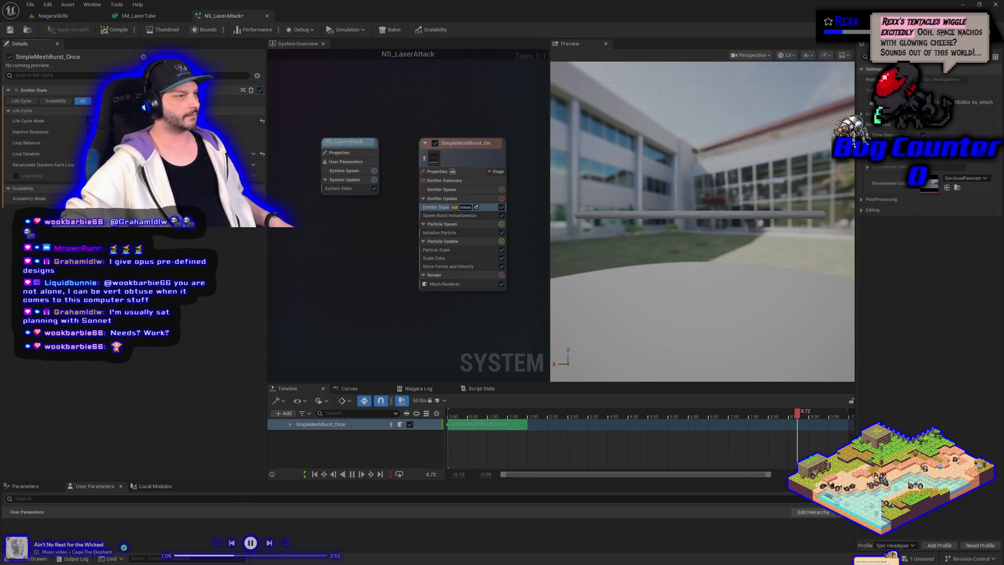
left_click(63, 16)
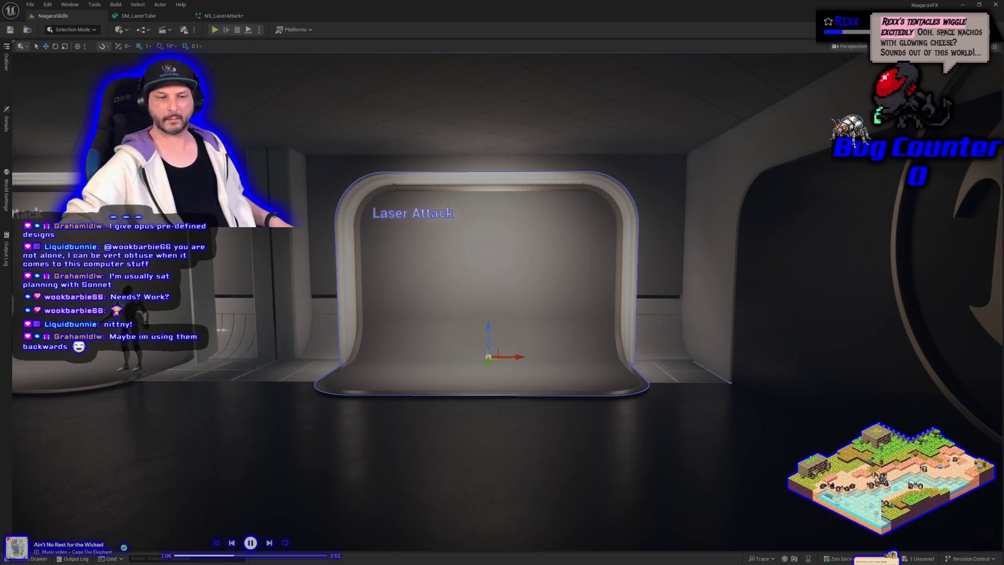
Drag NS_LaserAttack from the LaserAttack folder into the level beside the Laser Attack sign.
left_click(44, 558)
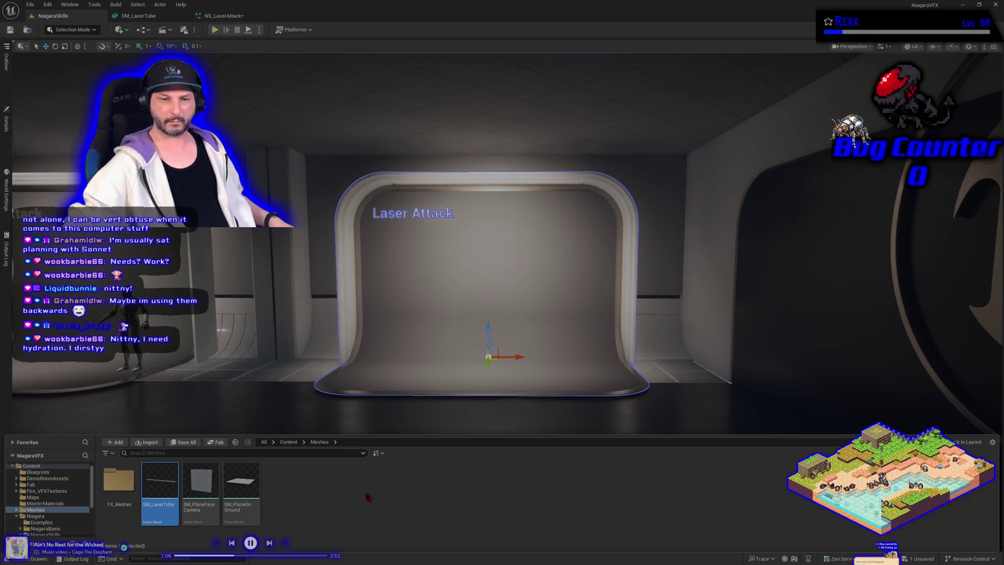
scroll(61, 492, "down", 3)
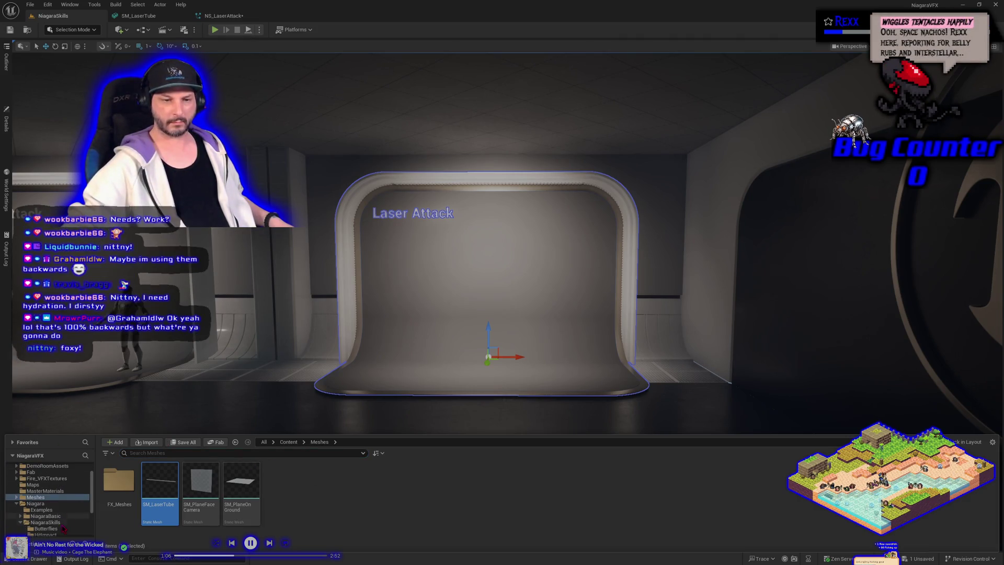
left_click(55, 503)
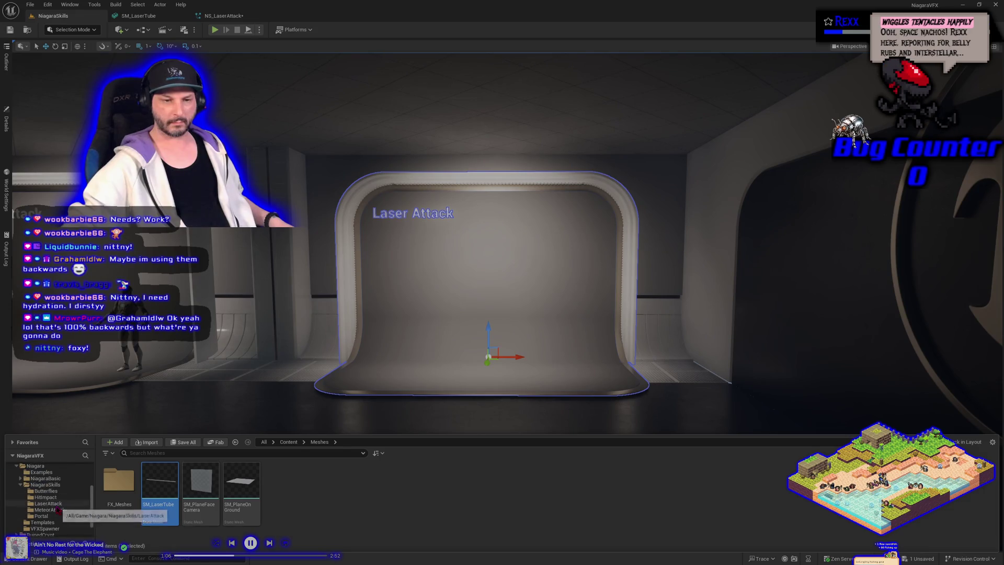
mouse_move(130, 481)
left_mouse_down()
mouse_move(474, 299)
mouse_move(366, 317)
mouse_move(358, 358)
mouse_move(353, 333)
left_mouse_up()
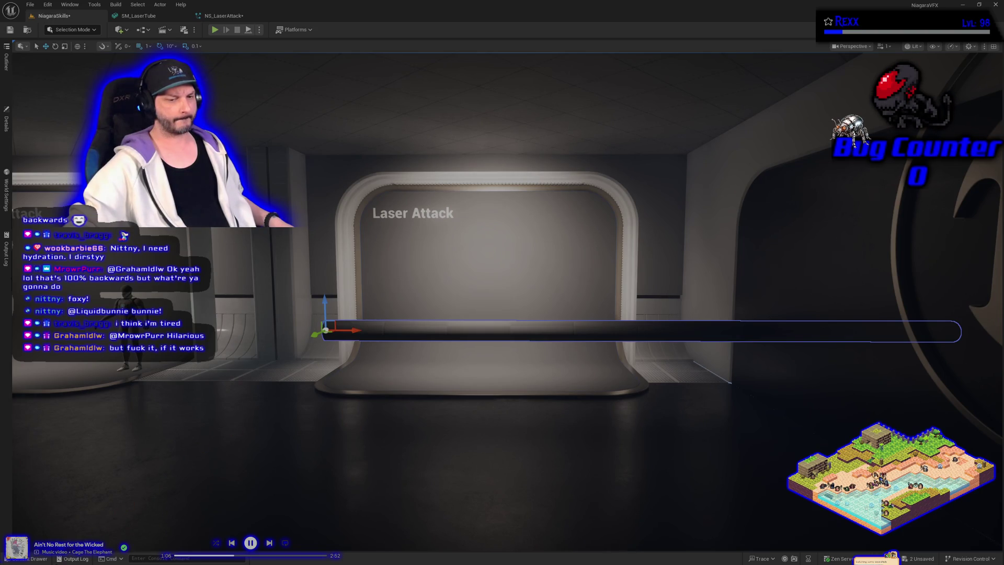
left_click(46, 558)
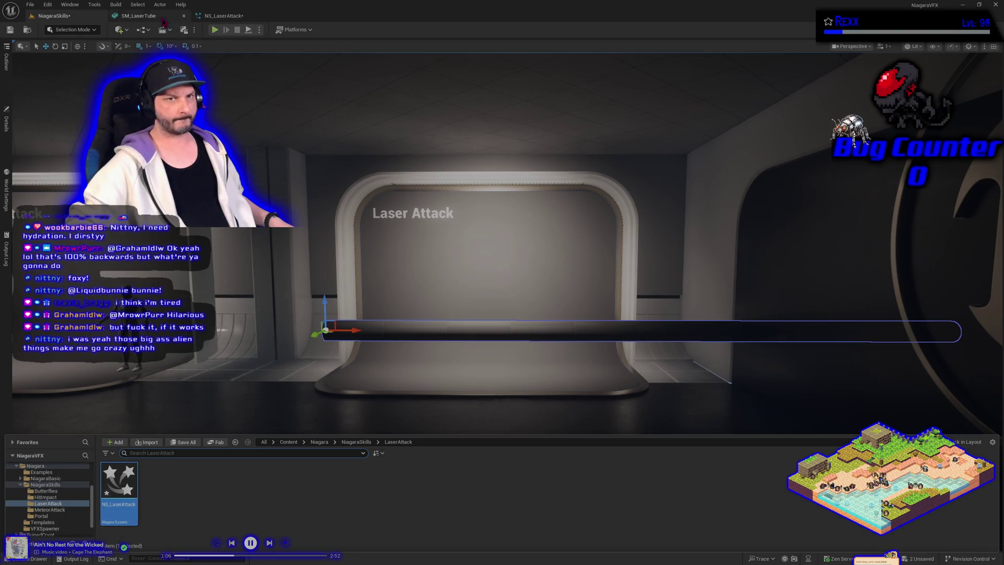
left_click(139, 16)
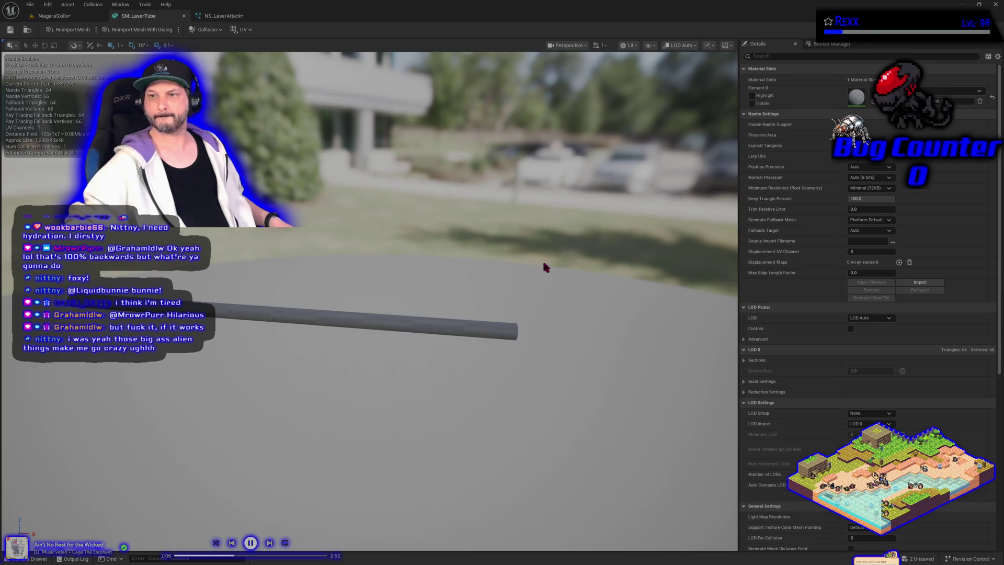
left_click_drag(384, 350, 356, 350)
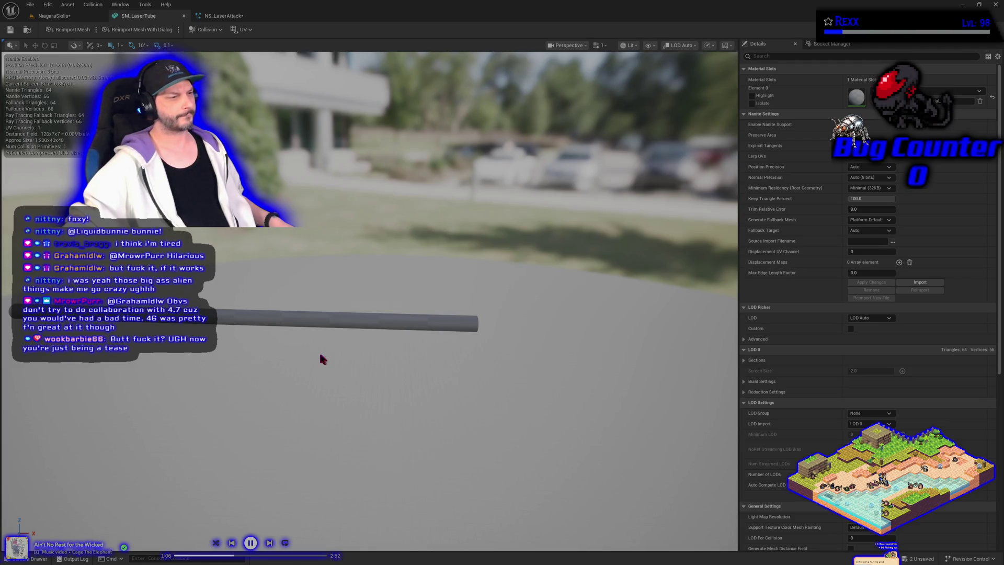
left_click(54, 16)
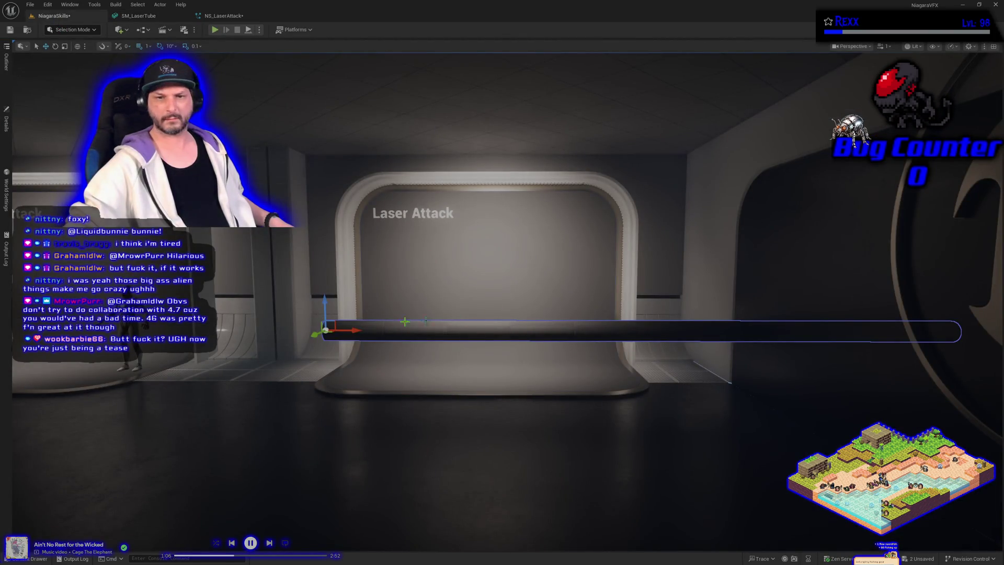
Drag the NS_LaserAttack laser slightly left along X, then view the demo room background's properties.
left_click_drag(356, 332, 279, 325)
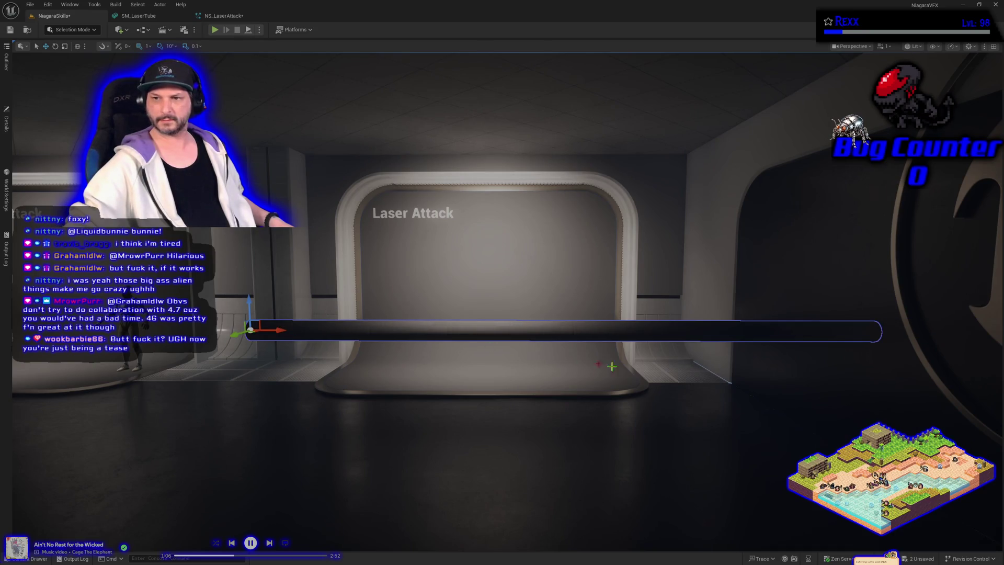
scroll(612, 366, "down", 2)
left_click(682, 286)
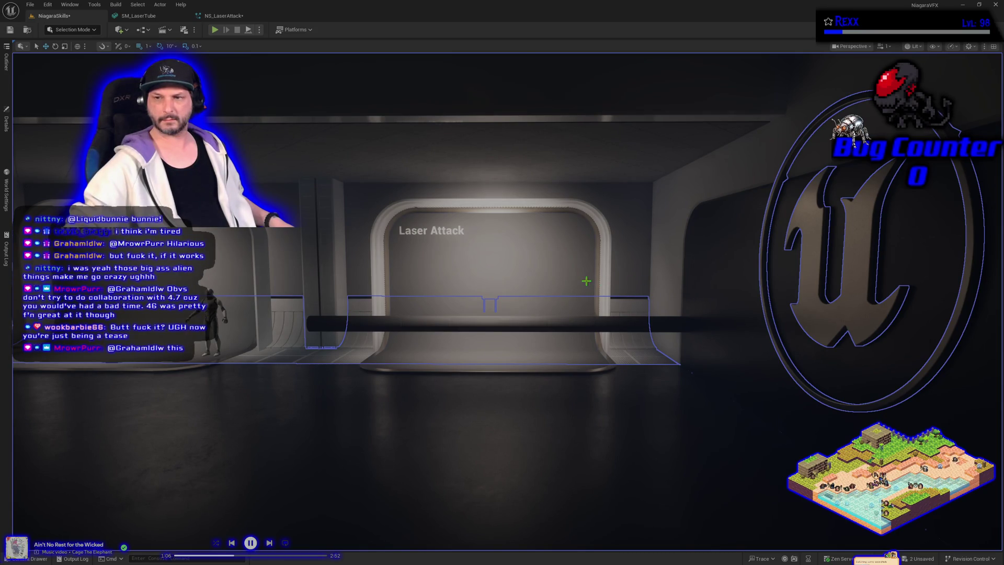
left_click(6, 121)
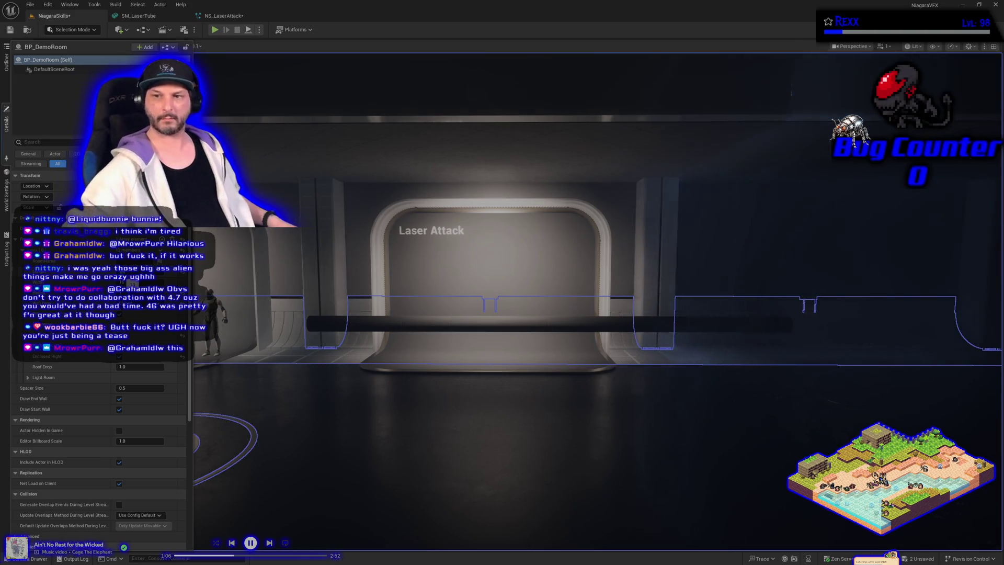
Fly into the scene and select the Laser Attack sign panel and the laser tube.
mouse_move(459, 431)
left_mouse_down()
mouse_move(450, 413)
mouse_move(467, 413)
mouse_move(444, 408)
mouse_move(455, 419)
left_mouse_up()
left_click_drag(385, 296, 384, 296)
left_click(373, 262)
left_click(334, 305)
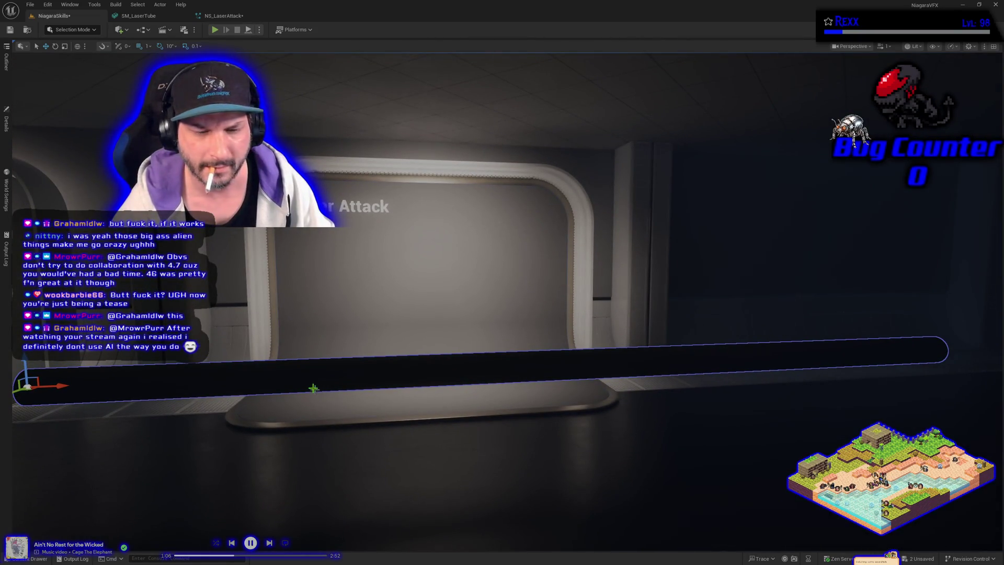
In the SM_LaserTube editor, review the LOD and collision details, then show the LaserAttack folder assets.
left_click(139, 15)
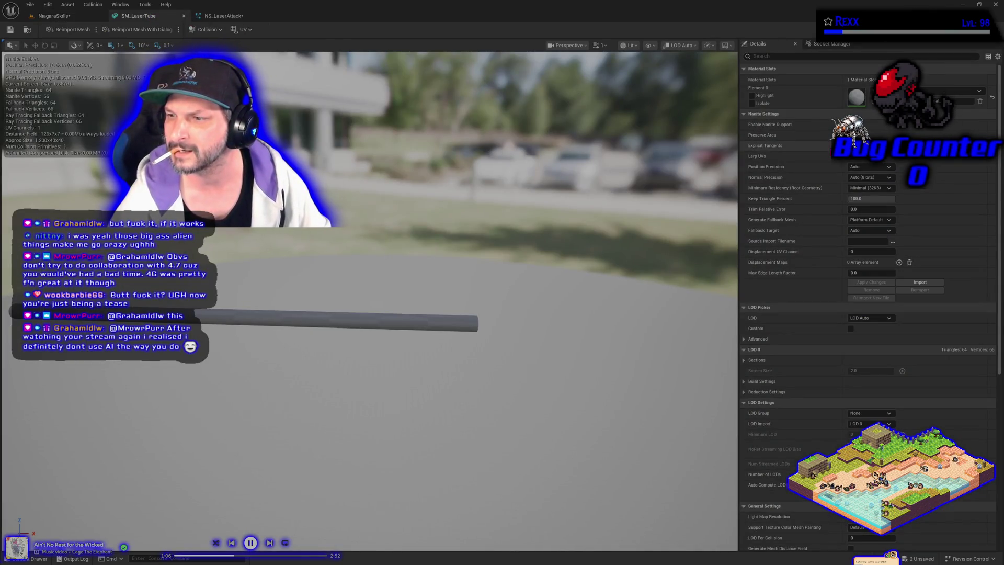
scroll(840, 298, "down", 8)
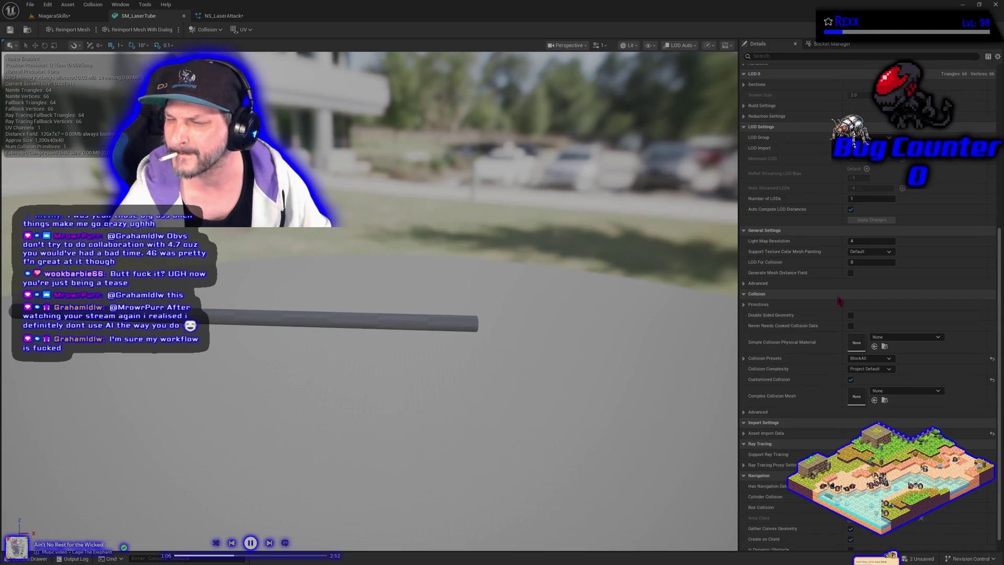
scroll(816, 324, "down", 1)
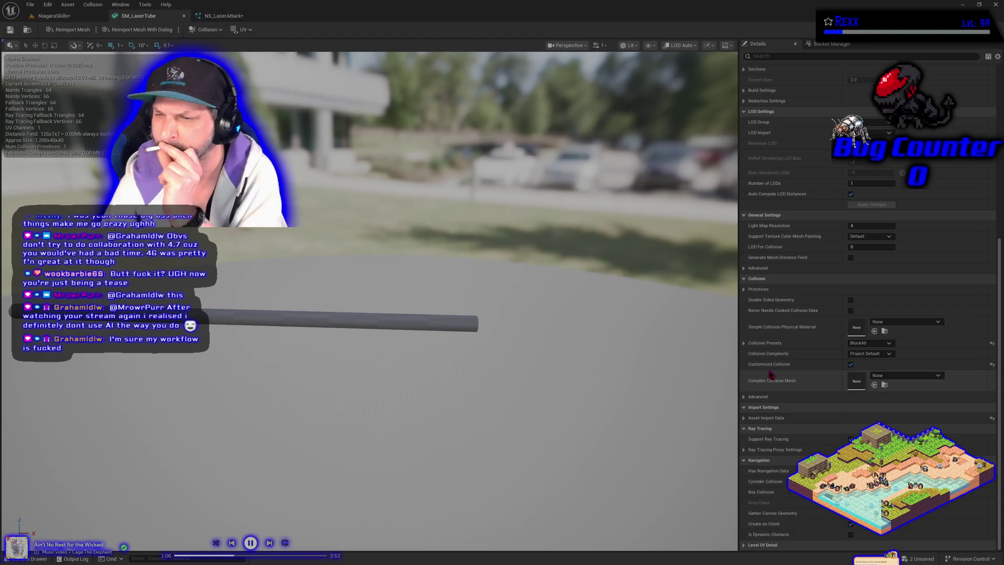
scroll(824, 360, "up", 3)
scroll(824, 361, "up", 5)
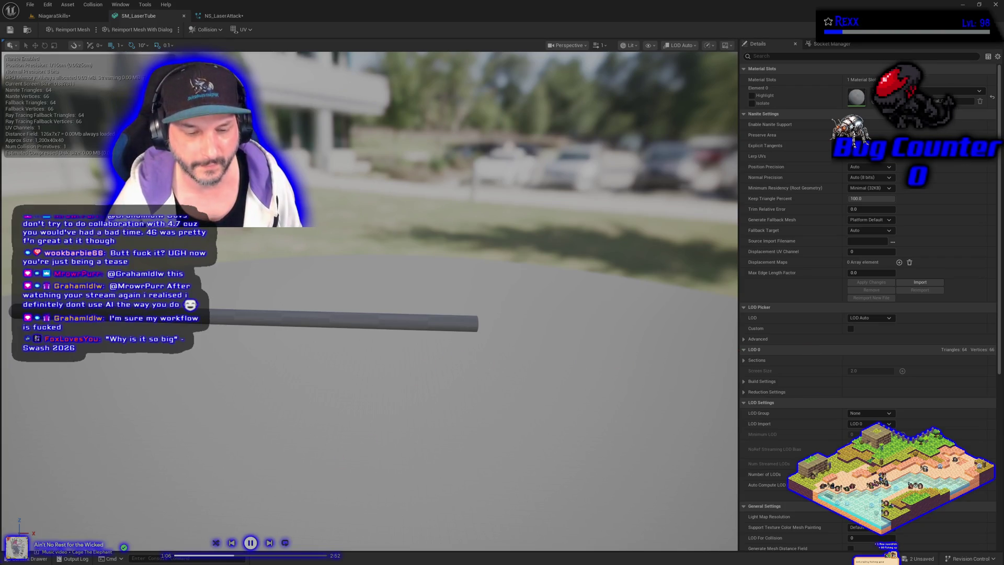
left_click(27, 559)
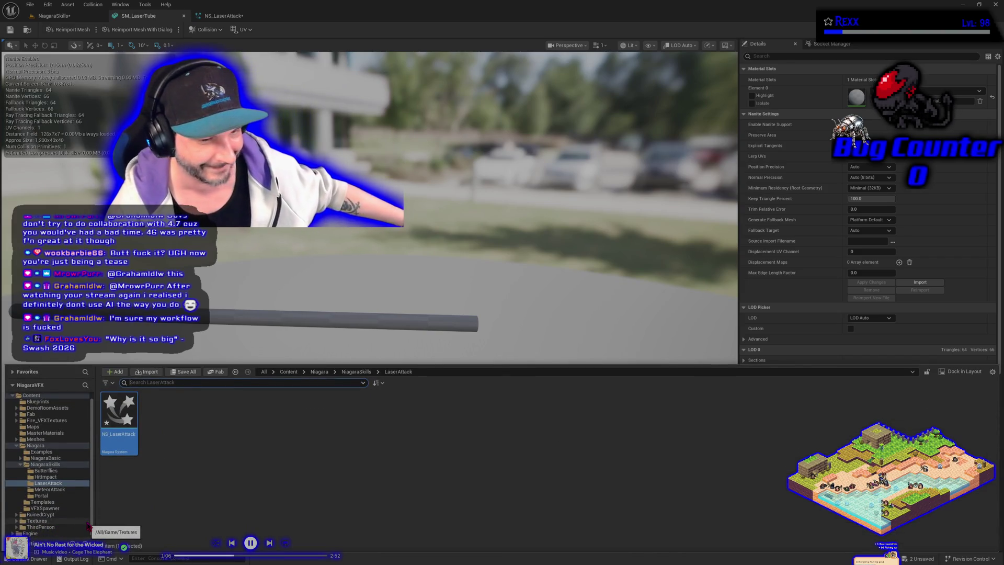
Browse the LaserAttack Meshes folder and bring up the SM_LaserTube actions menu.
right_click(138, 450)
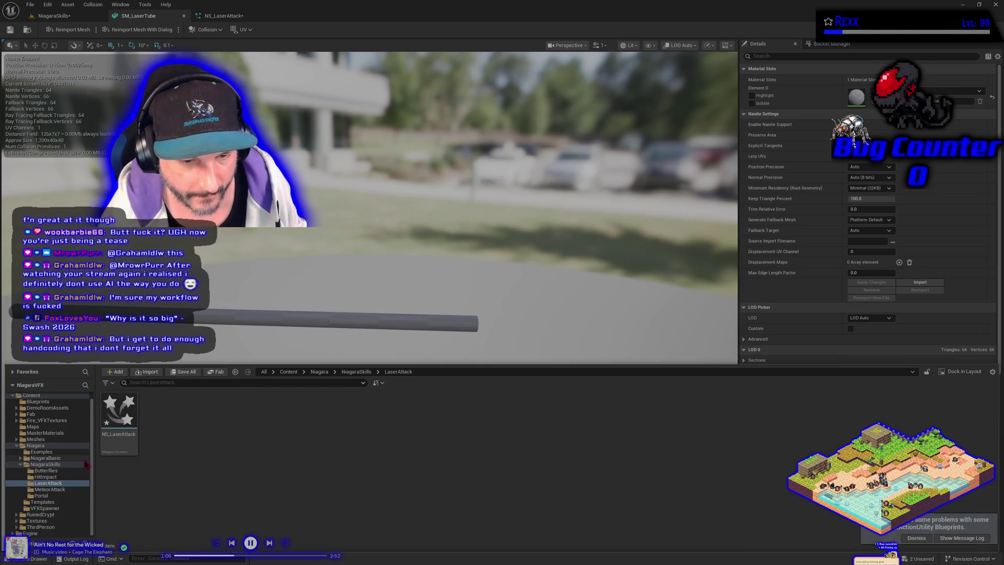
left_click(36, 439)
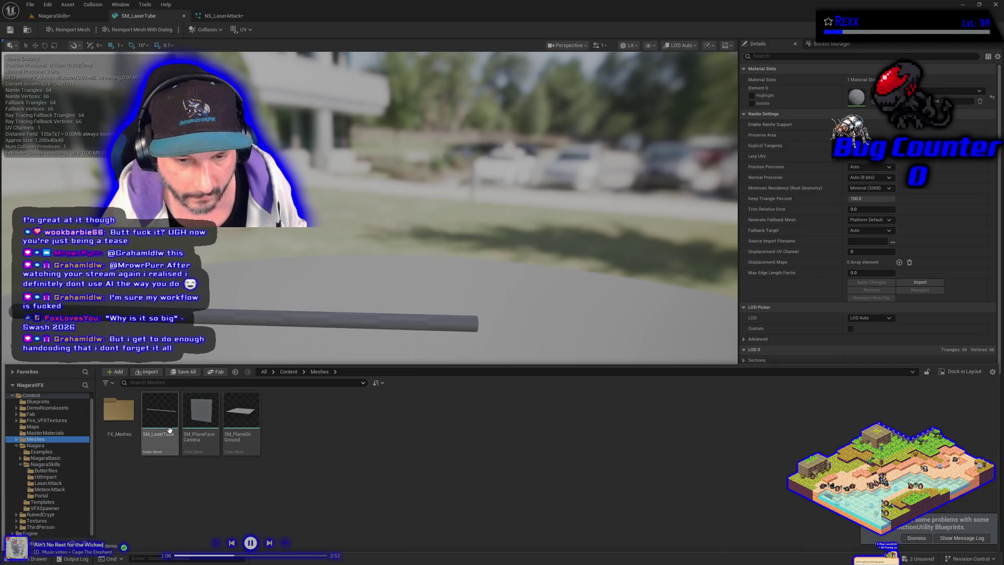
right_click(169, 430)
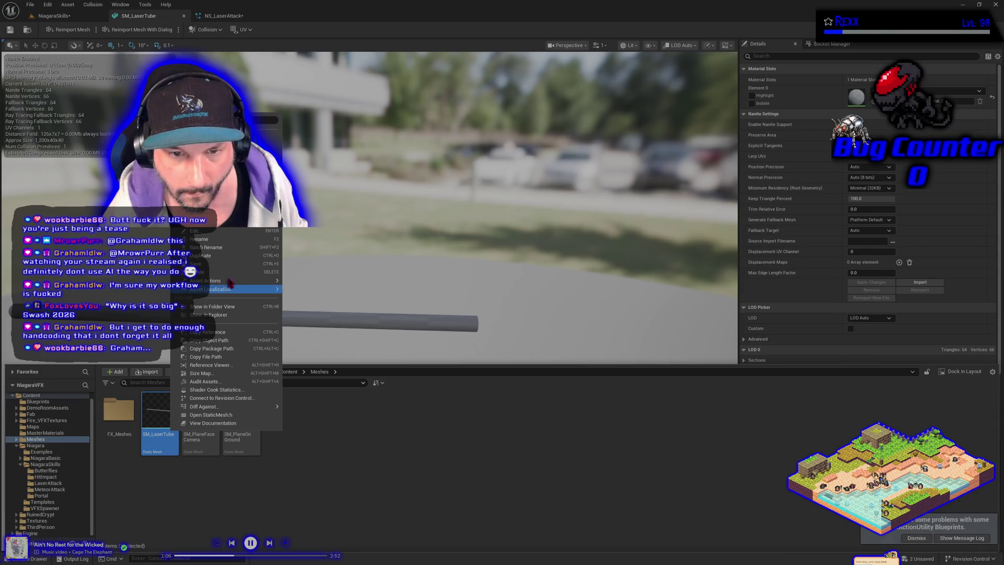
mouse_move(231, 282)
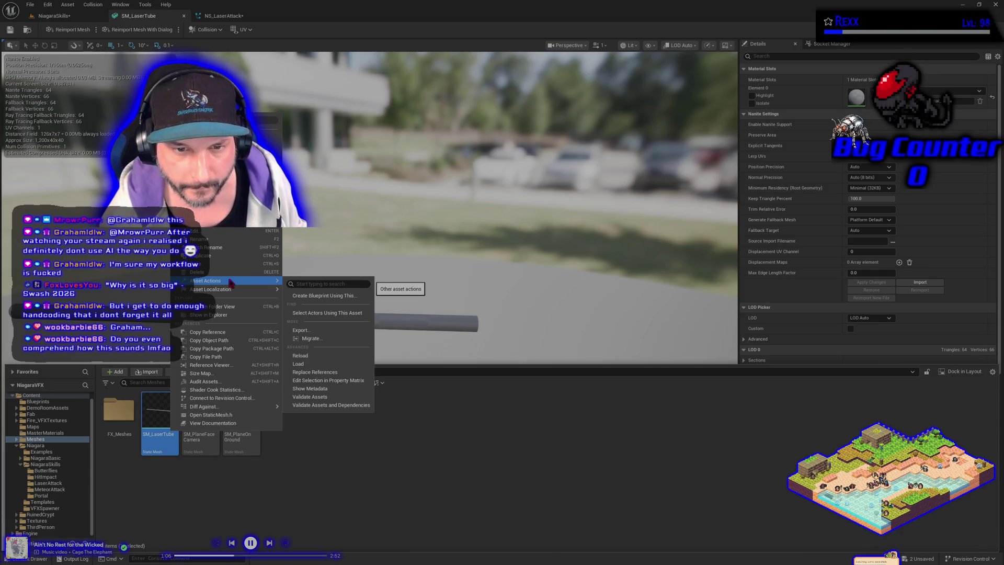
Reimport SM_LaserTube from its source FBX and open the import warnings log.
left_click(224, 23)
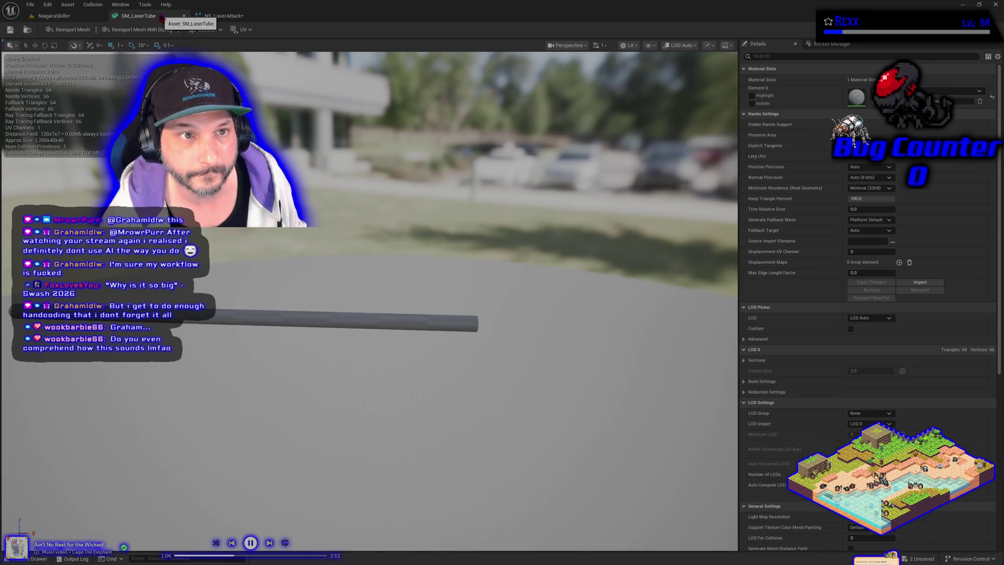
left_click(70, 30)
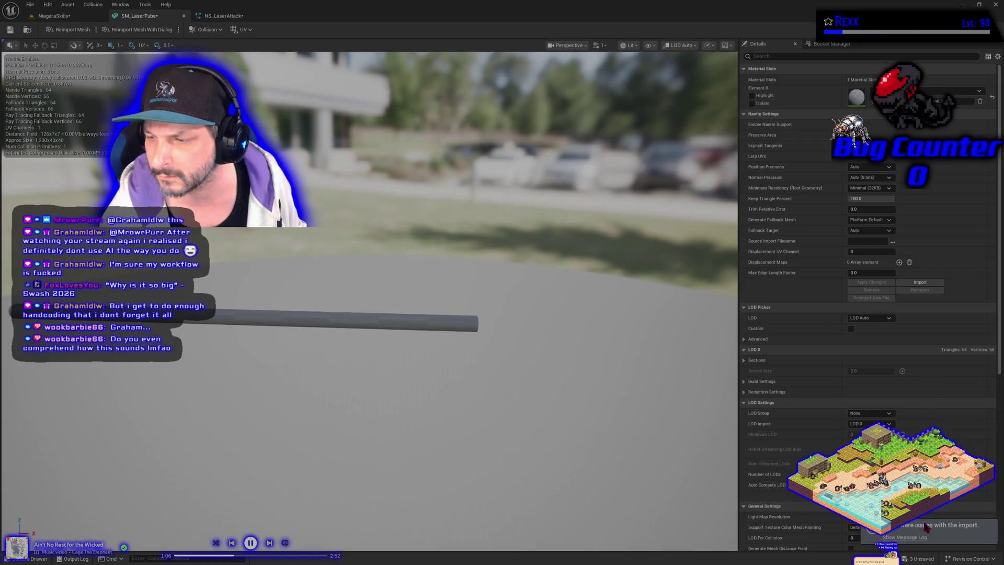
left_click(917, 538)
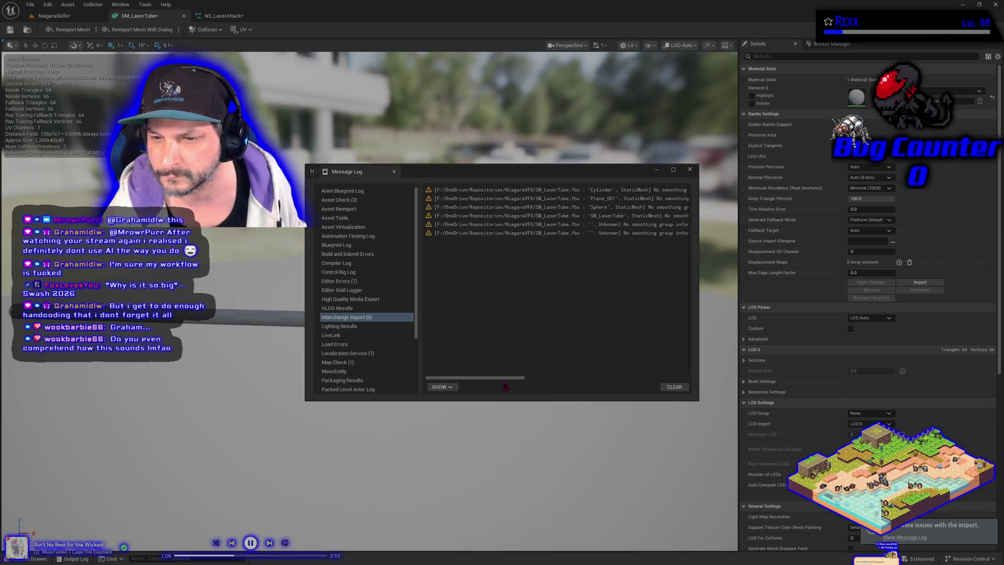
Scroll the no-smoothing-group warnings, close the log and content browser, and open the Reimport Mesh options.
left_click_drag(504, 386, 552, 386)
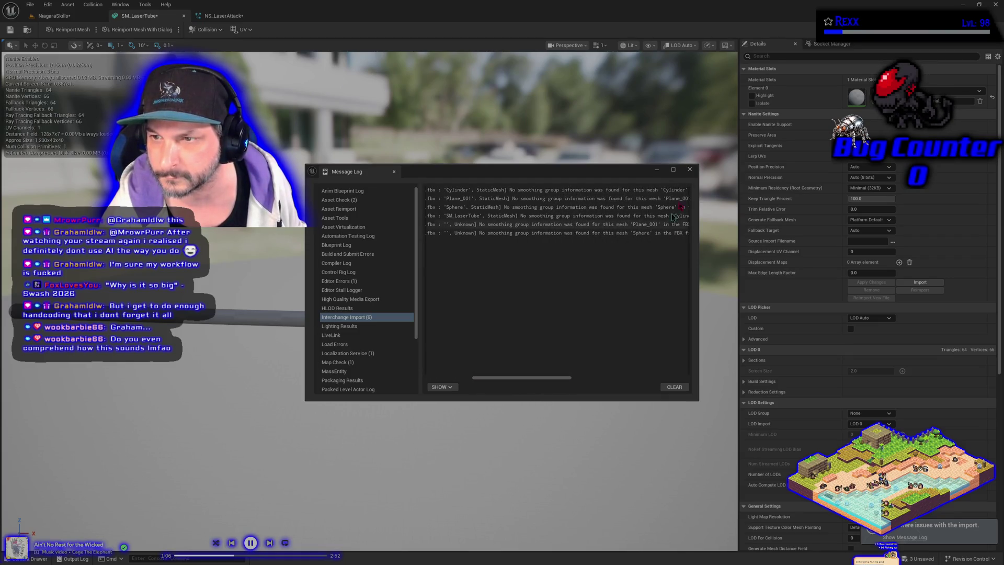
left_click(690, 169)
left_click(36, 558)
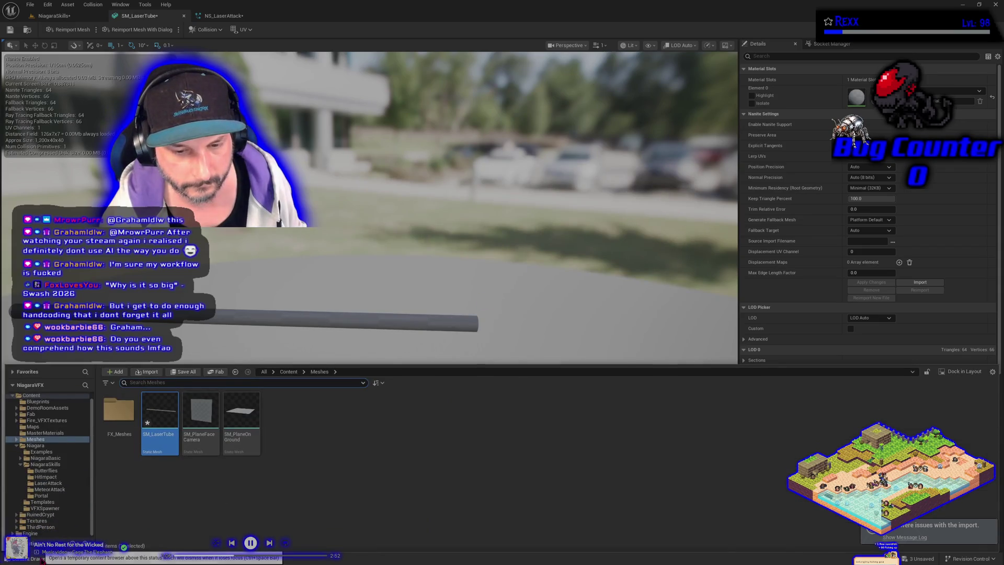
left_click(203, 270)
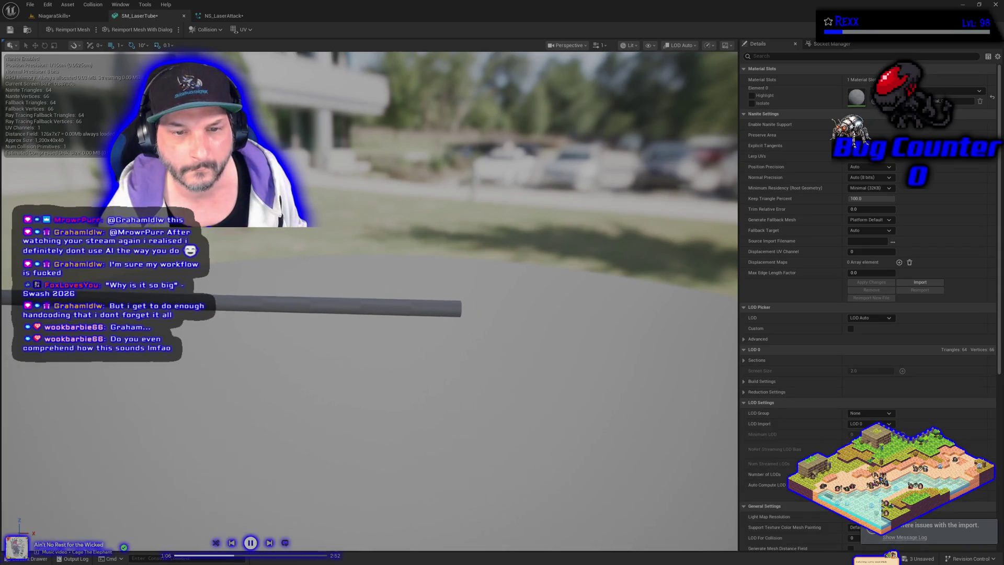
left_click(97, 30)
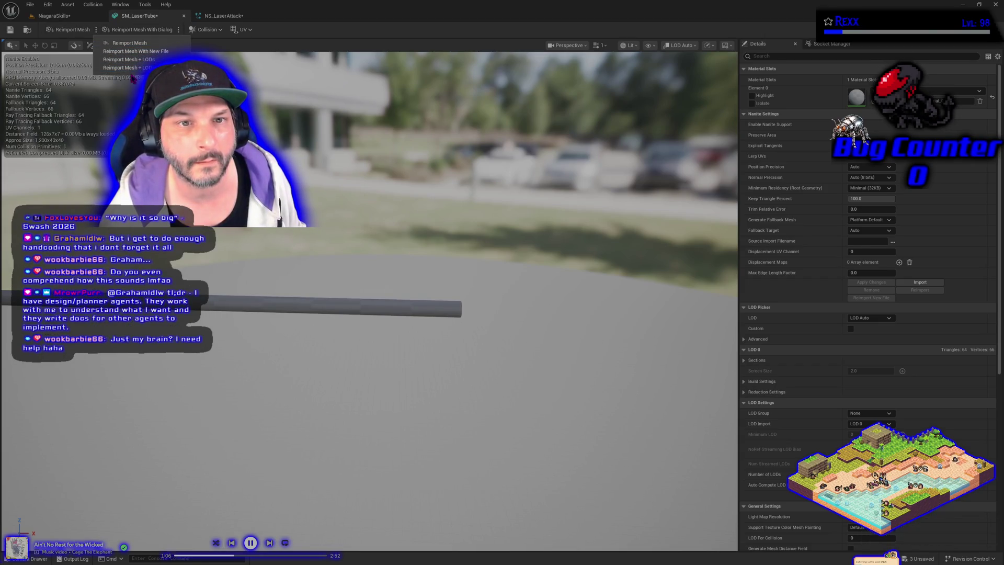
Dismiss the reimport options and scroll down through SM_LaserTube's LOD, collision and lightmap settings.
left_click(253, 46)
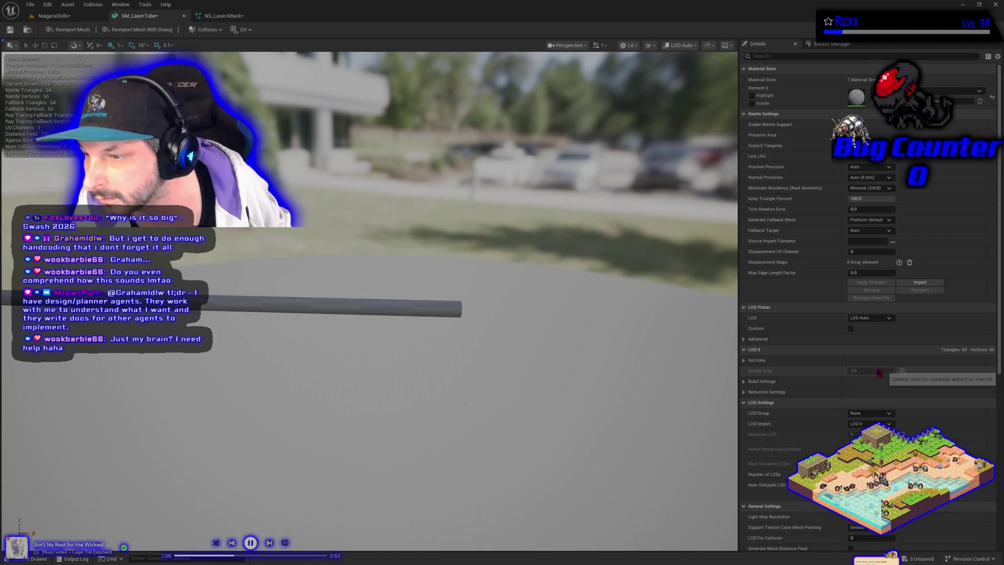
scroll(868, 366, "down", 4)
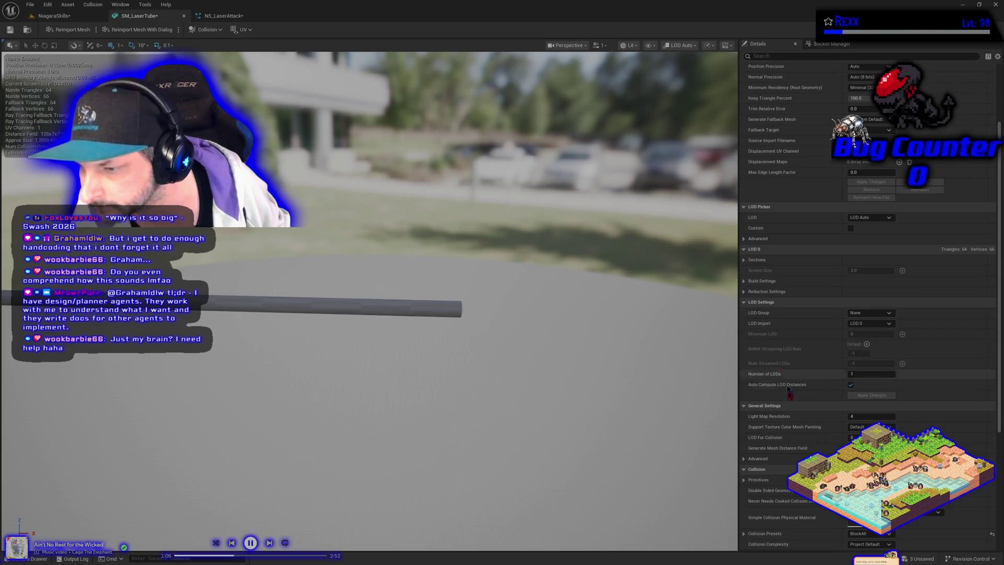
scroll(774, 455, "down", 3)
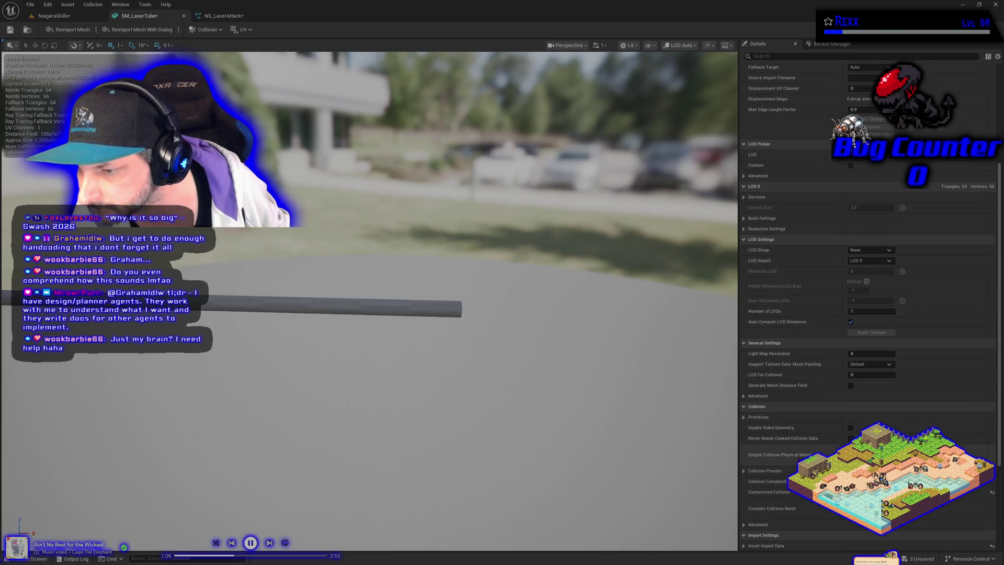
scroll(868, 303, "down", 2)
scroll(868, 303, "down", 4)
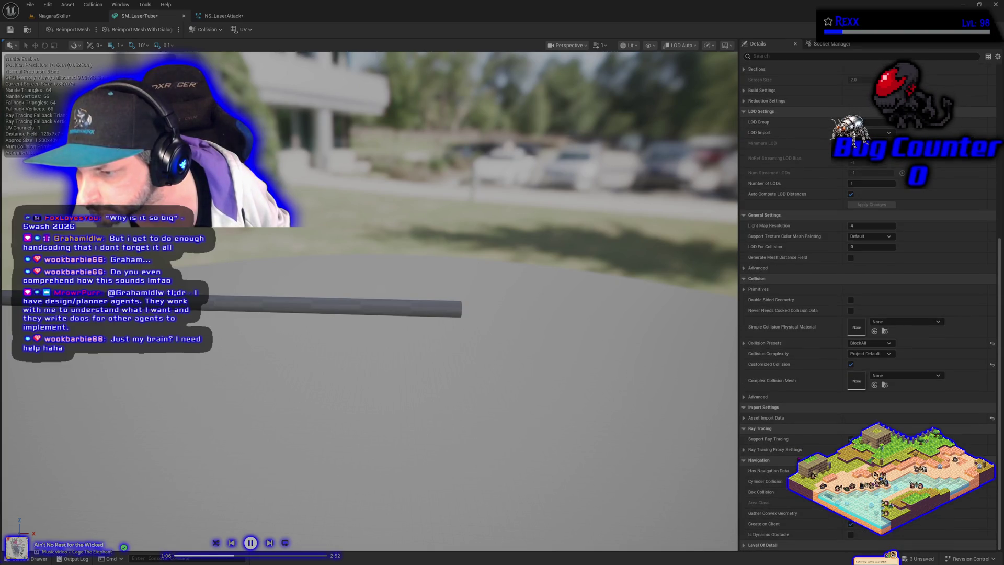
Expand Asset Import Data and Interchange to check the File Path, then scroll back up.
left_click(745, 418)
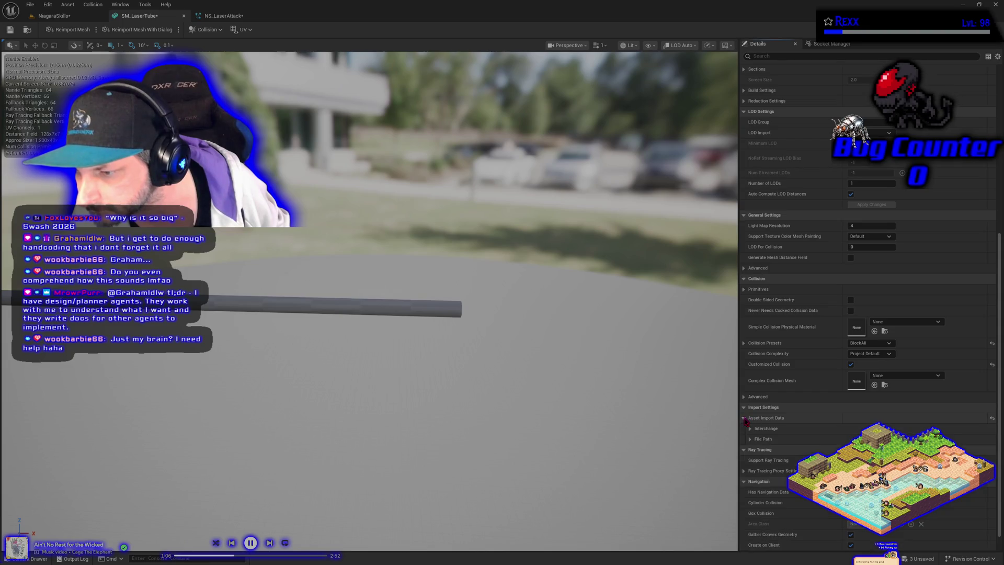
left_click(750, 429)
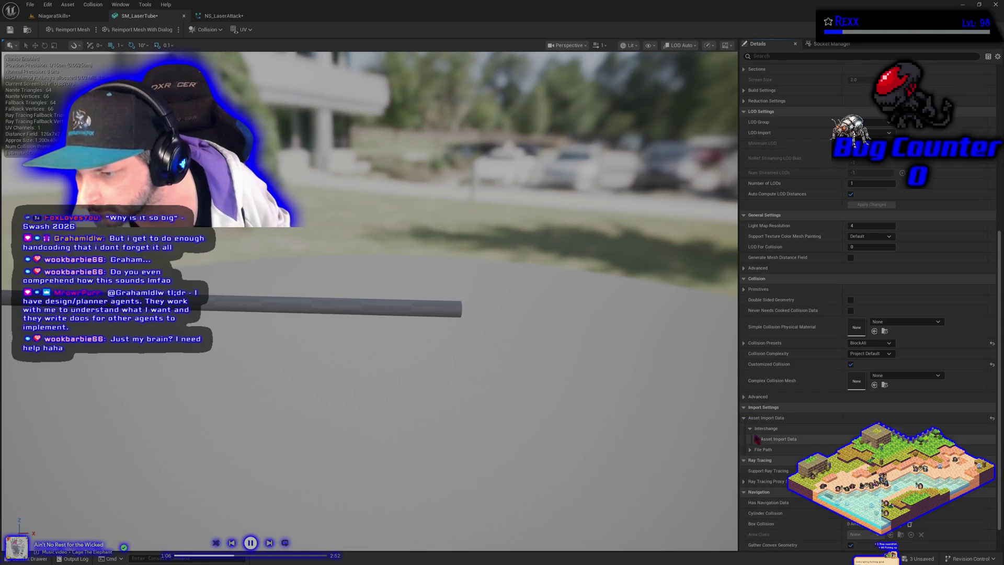
left_click(757, 439)
left_click(751, 429)
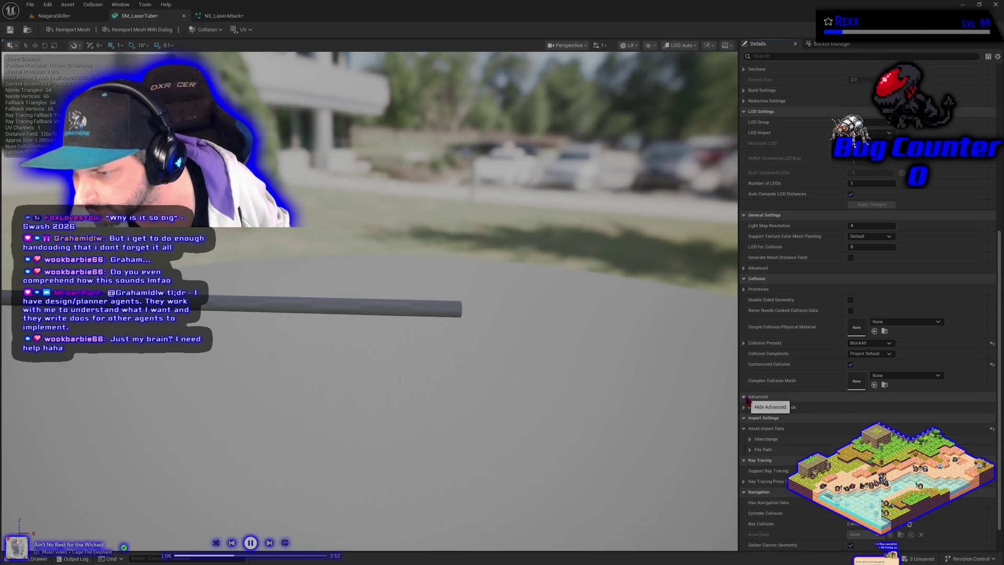
scroll(764, 413, "down", 1)
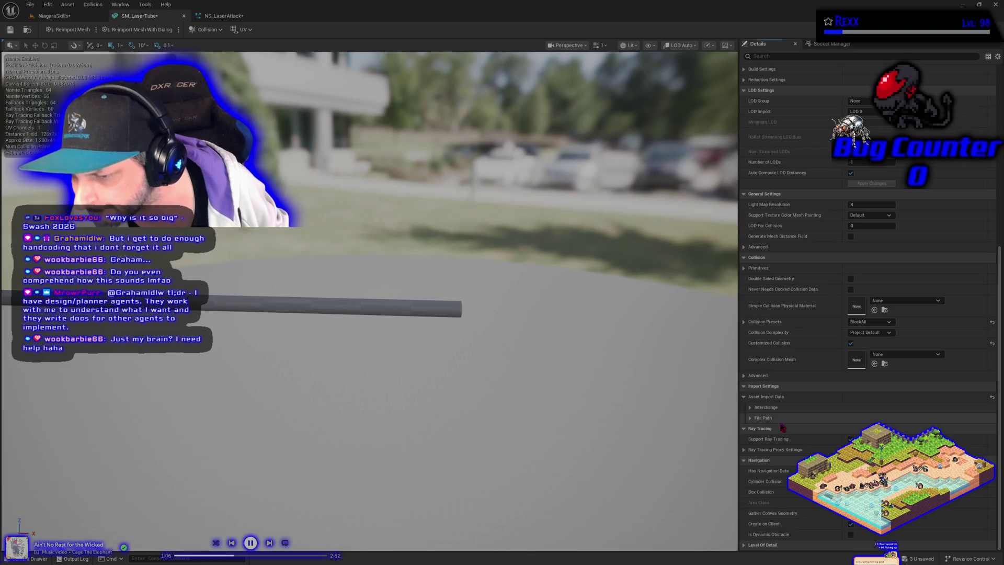
scroll(784, 419, "up", 10)
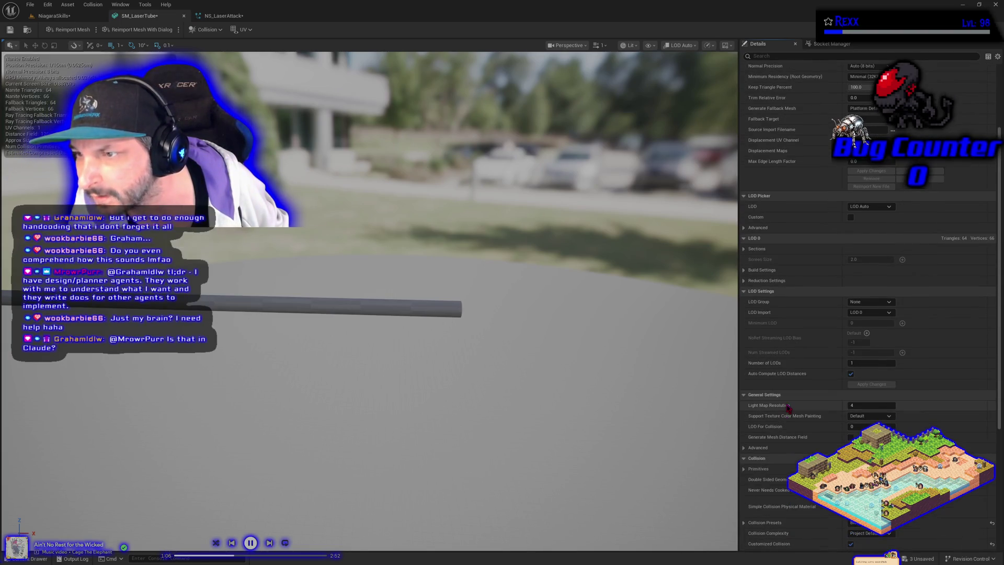
scroll(789, 408, "up", 2)
scroll(788, 404, "up", 3)
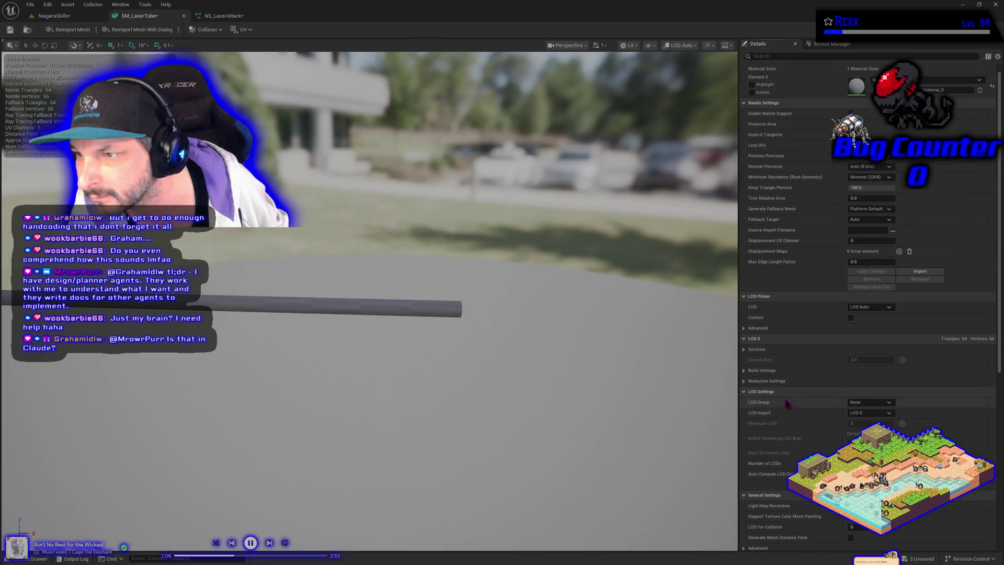
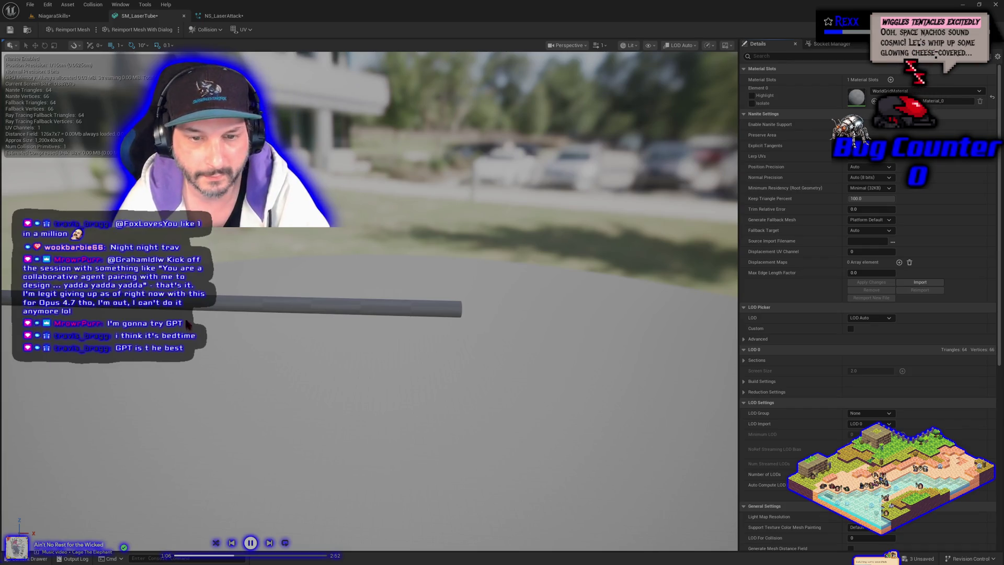
Zoom the SM_LaserTube mesh preview, then switch to the NS_LaserAttack Niagara system.
scroll(170, 344, "up", 2)
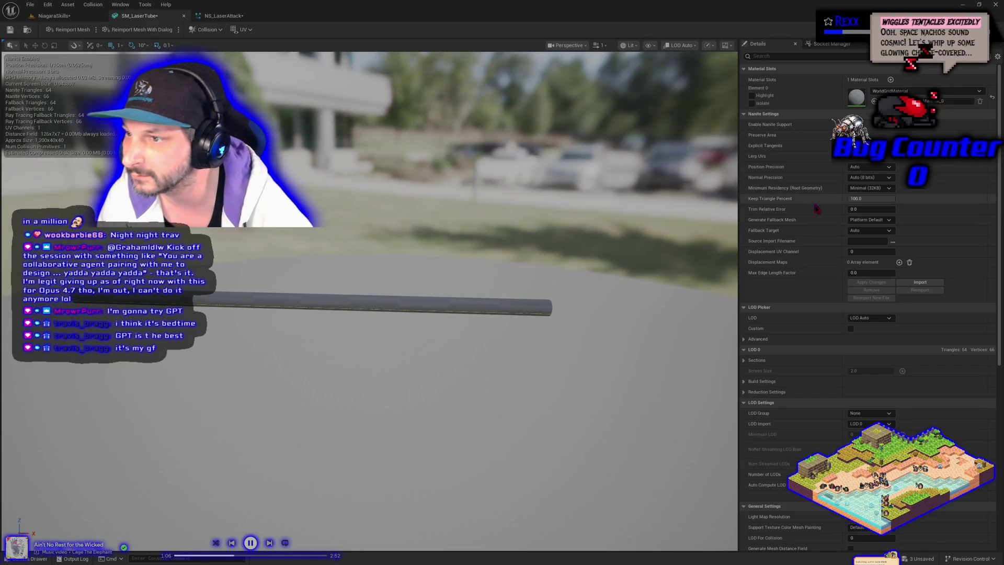
left_click(216, 20)
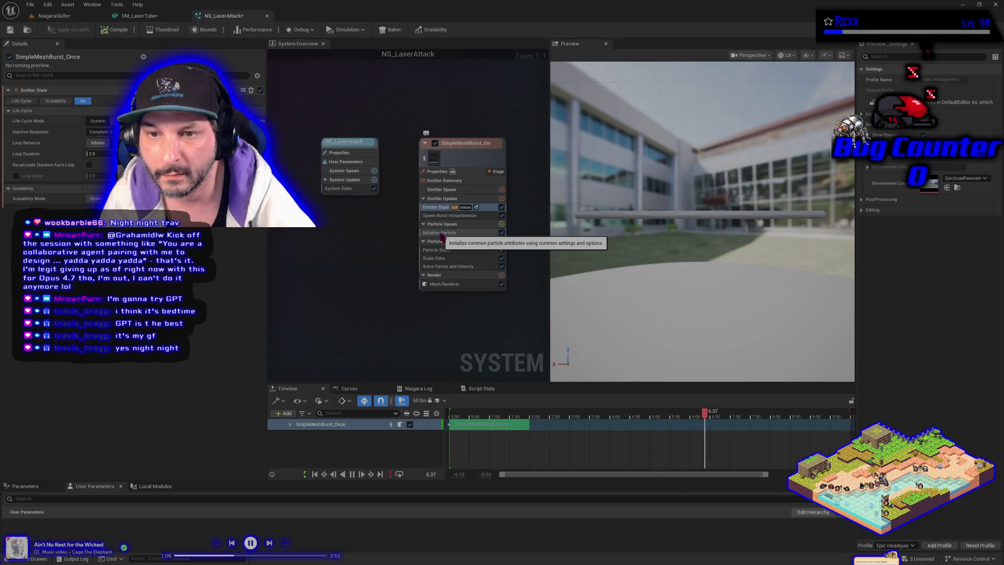
Select the Mesh Renderer in the emitter stack and briefly expand its Scalability settings.
left_click(444, 285)
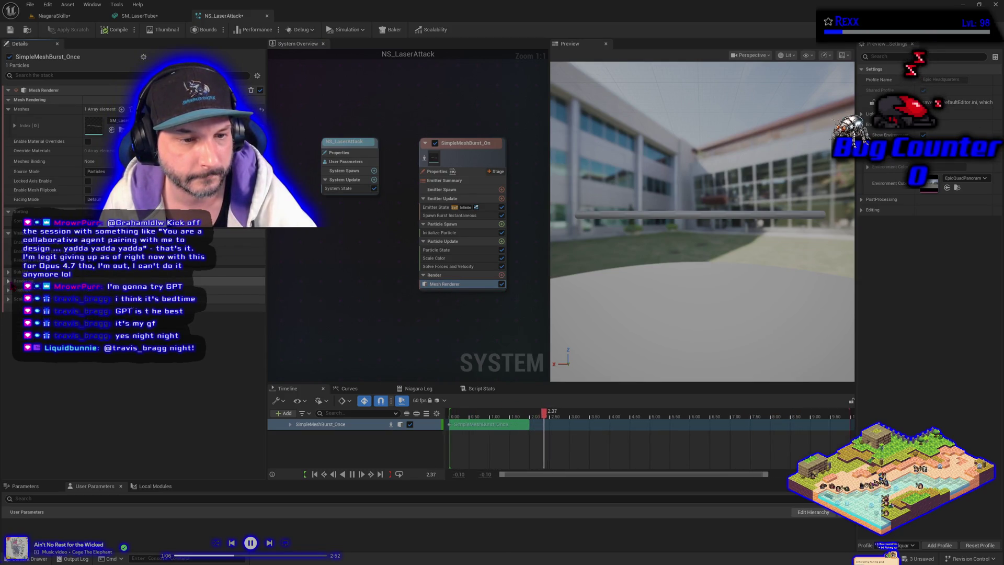
left_click(9, 299)
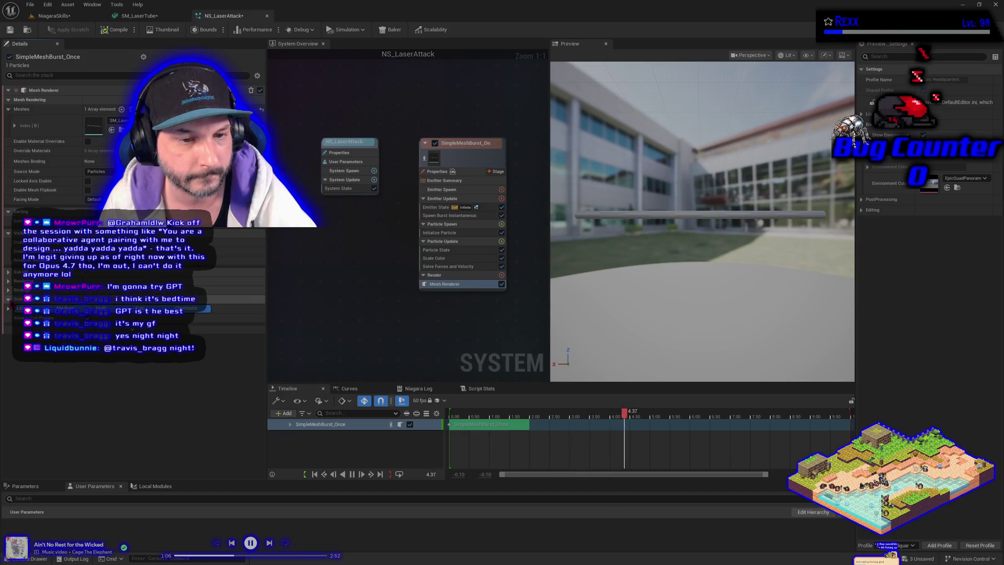
left_click(8, 299)
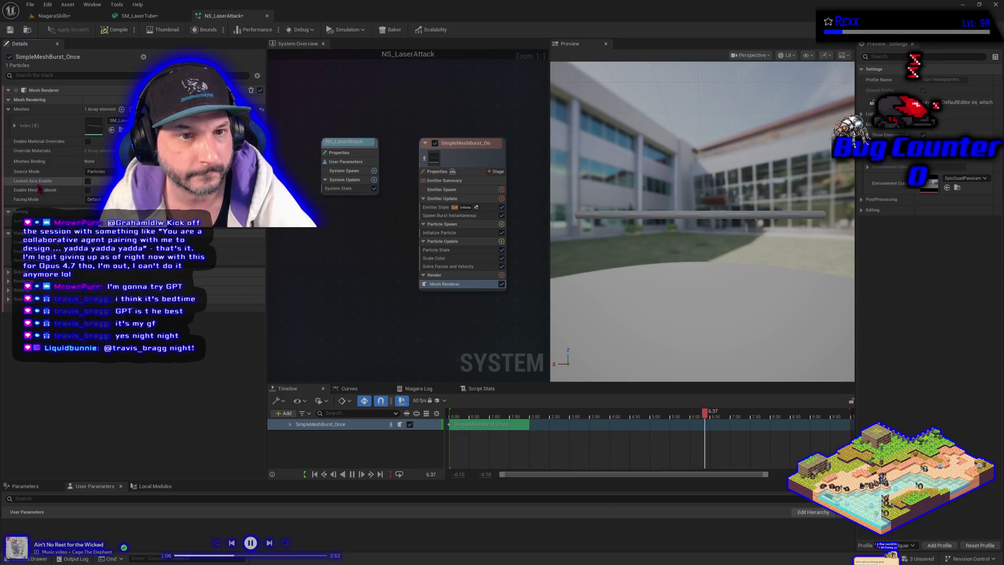
Expand Meshes Index [0] and select its Scale field before returning to the NiagaraSkills level.
left_click(15, 125)
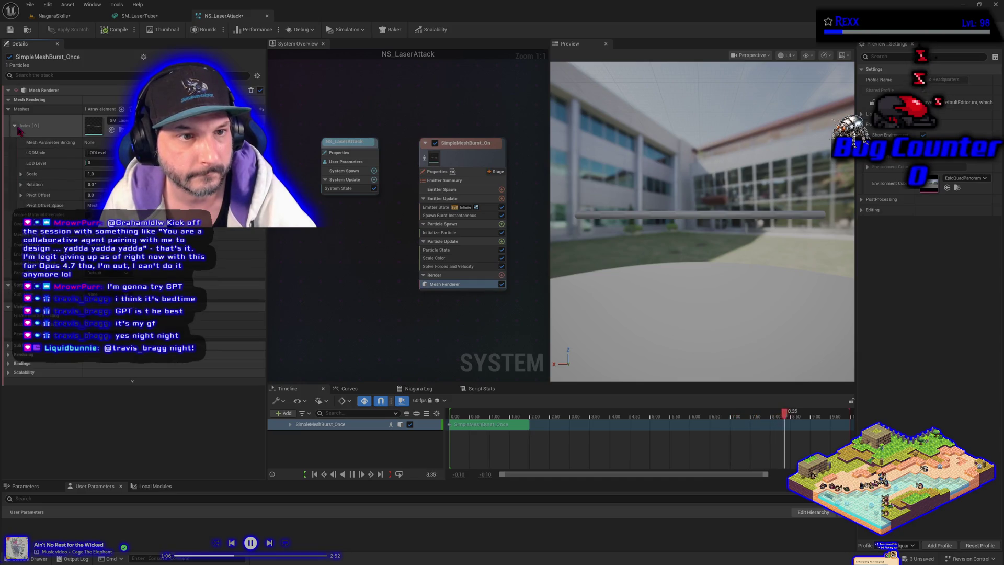
left_click(91, 173)
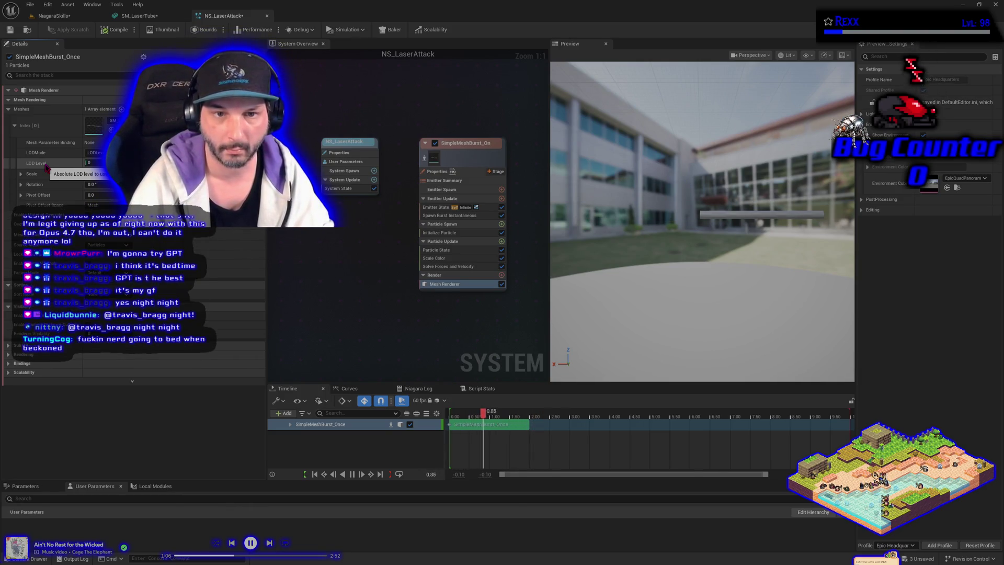
left_click(51, 16)
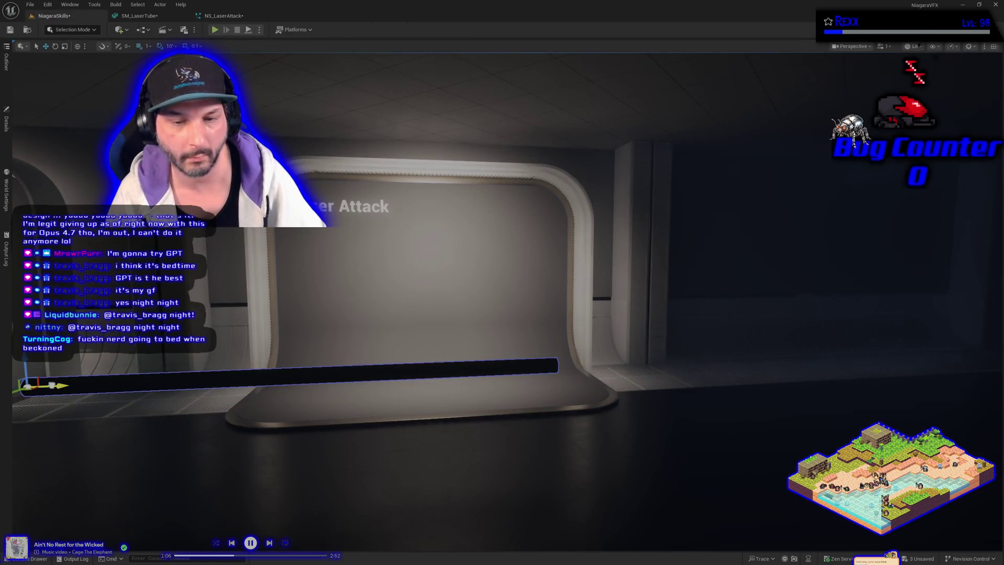
Move the laser beam actor right and up in front of the Laser Attack display.
left_click_drag(52, 385, 234, 400)
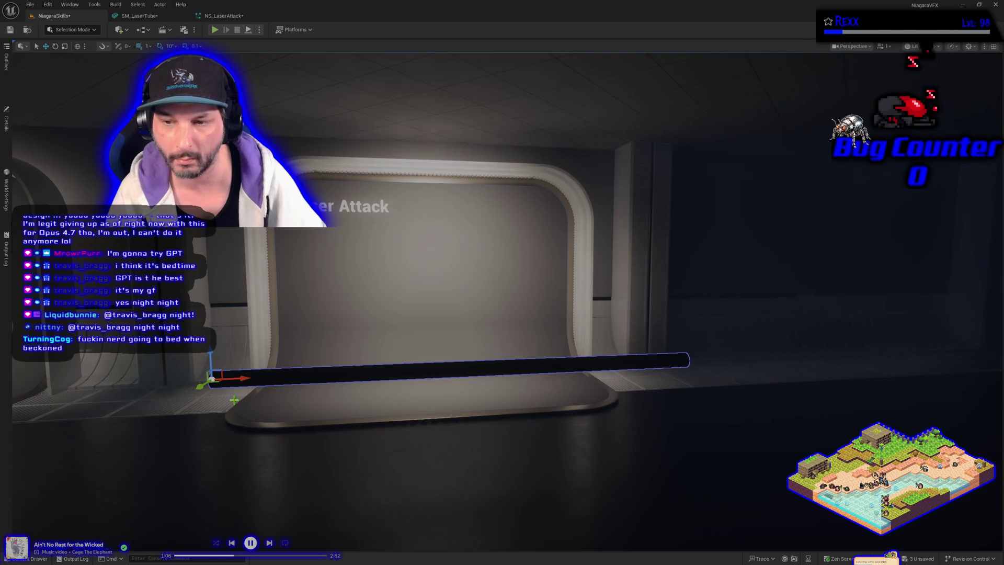
mouse_move(212, 378)
left_mouse_down()
mouse_move(212, 314)
mouse_move(293, 314)
left_mouse_up()
left_click_drag(328, 452, 330, 451)
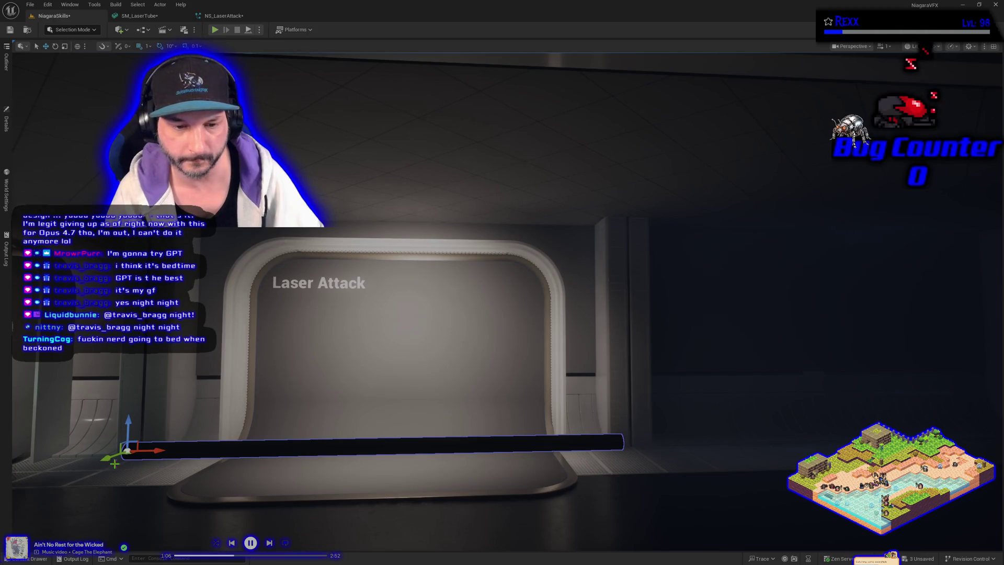
left_click_drag(107, 461, 170, 410)
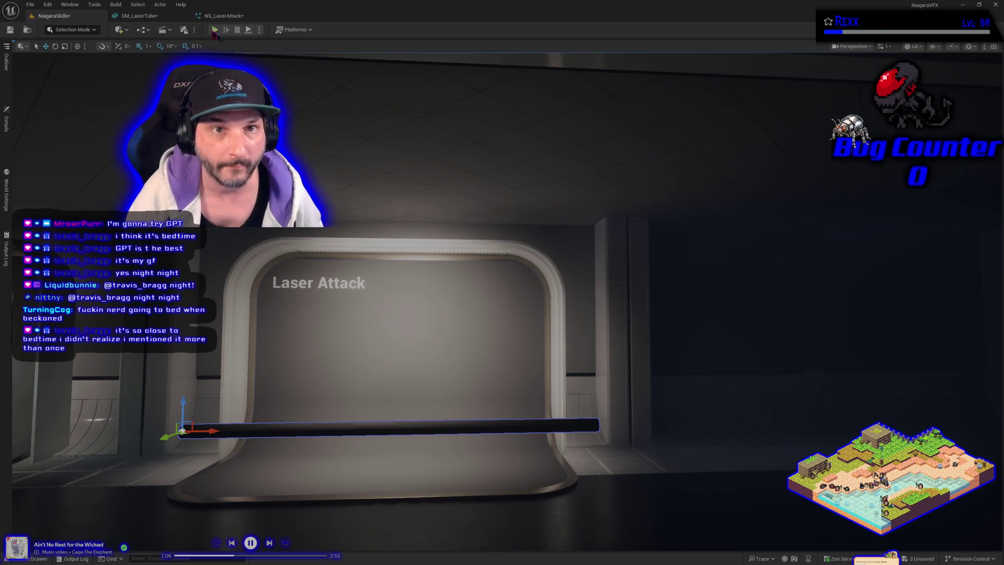
Reopen the SM_LaserTube mesh and orbit around the tube.
left_click(139, 16)
mouse_move(237, 310)
left_mouse_down()
mouse_move(271, 353)
mouse_move(262, 372)
left_mouse_up()
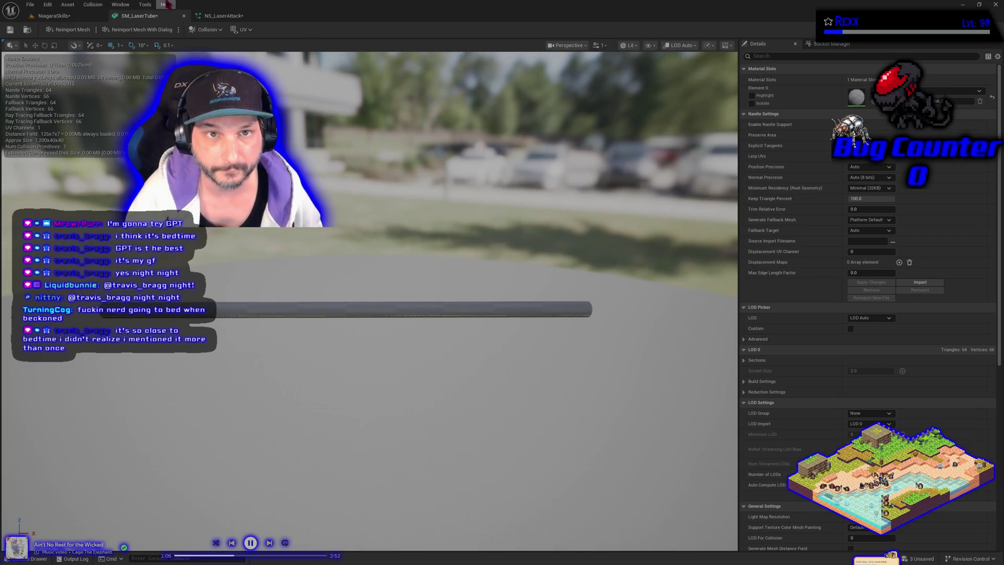
Save all modified assets with File > Save All and close the SM_LaserTube mesh.
left_click(30, 4)
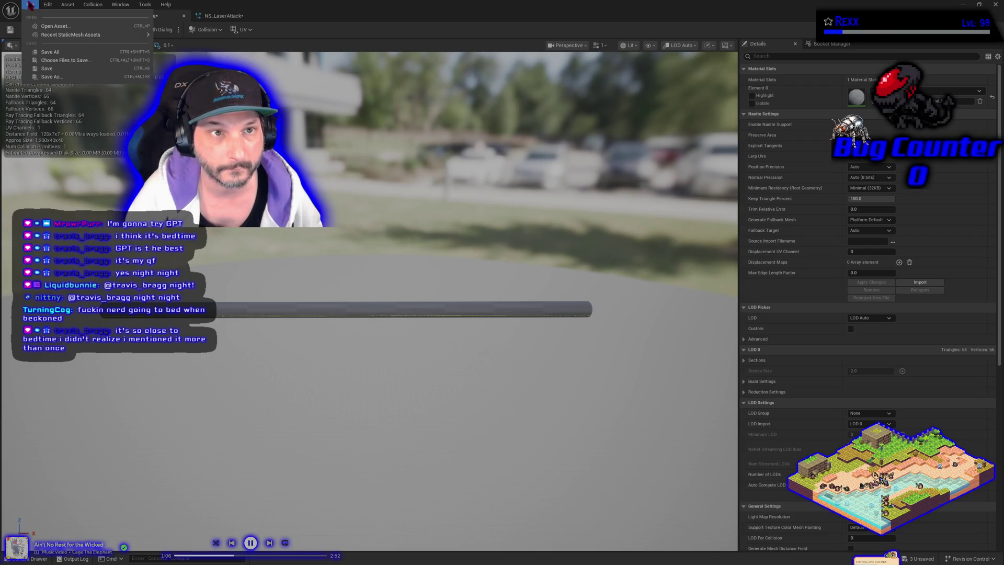
left_click(42, 54)
left_click(183, 16)
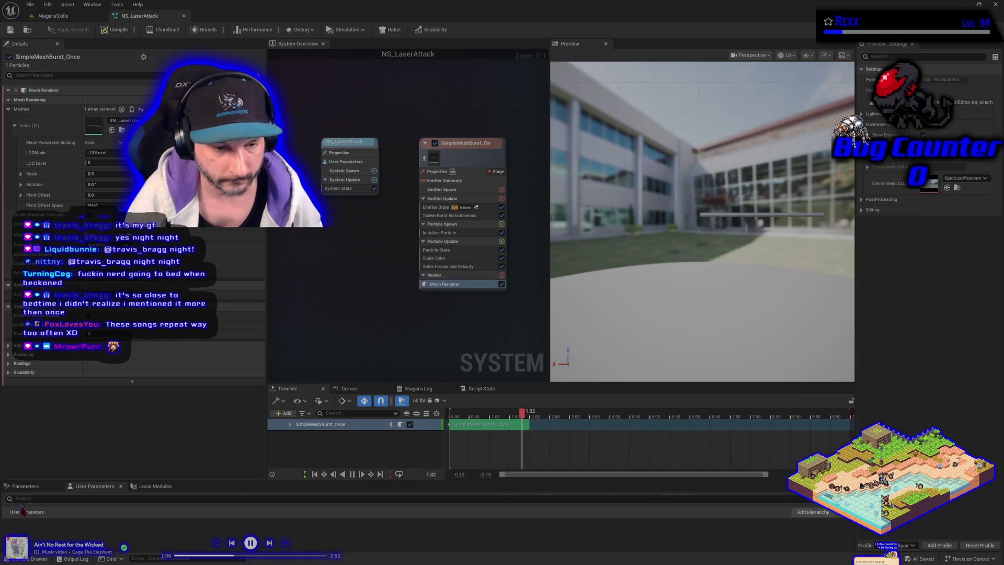
Open M_PanDistortMaster_Additive from the MasterMaterials folder via the Content Drawer.
key("ctrl+space")
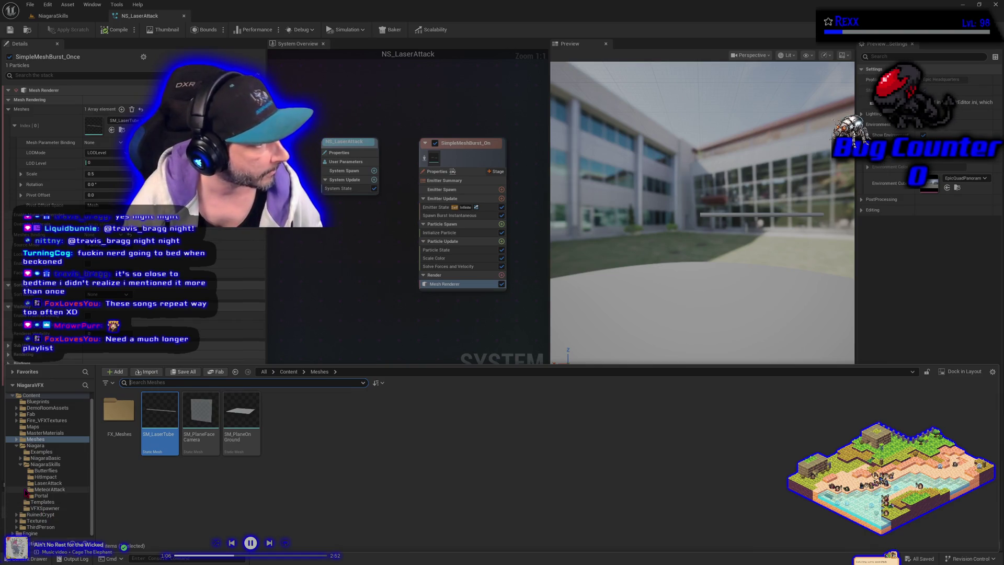
left_click(34, 433)
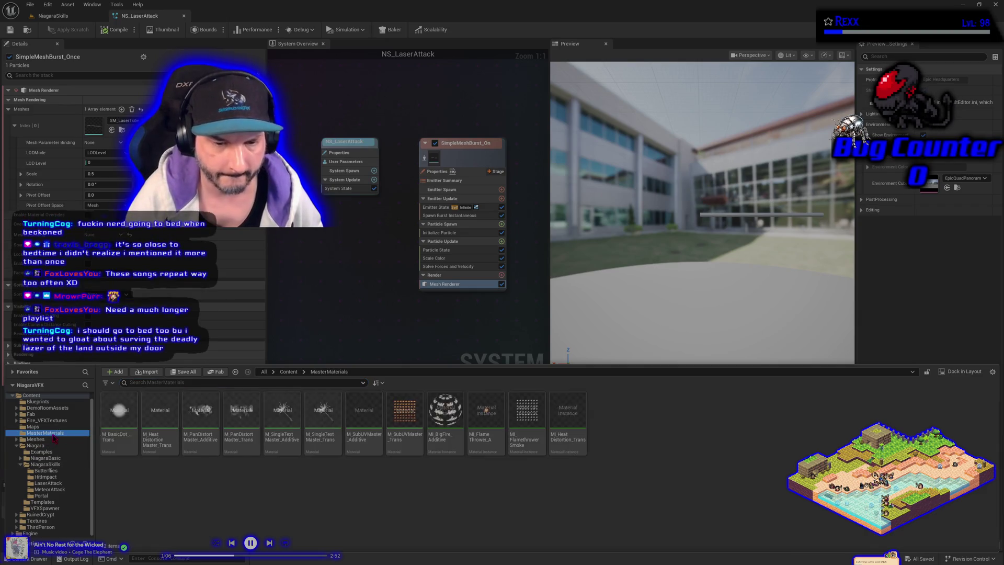
left_click(190, 449)
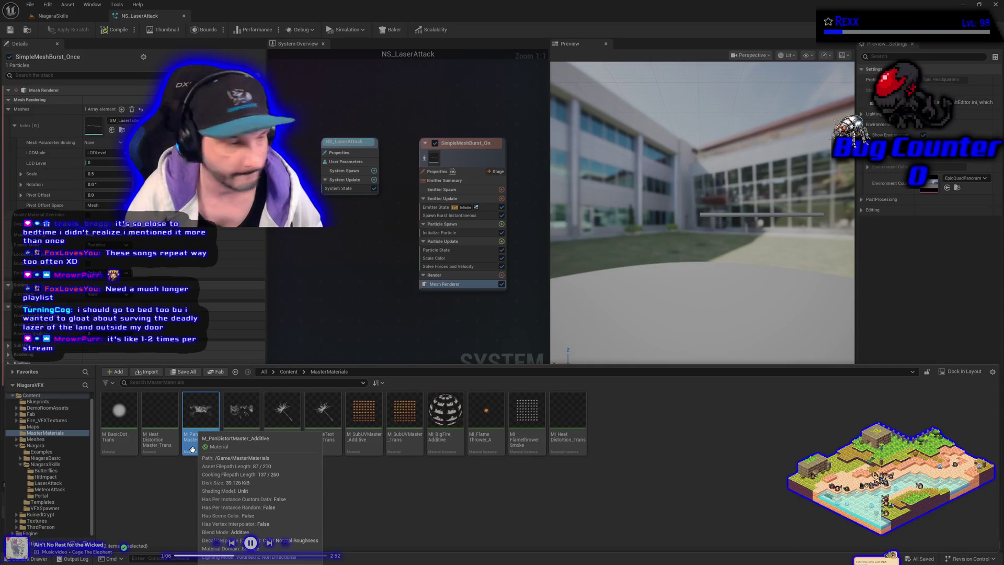
double_click(192, 449)
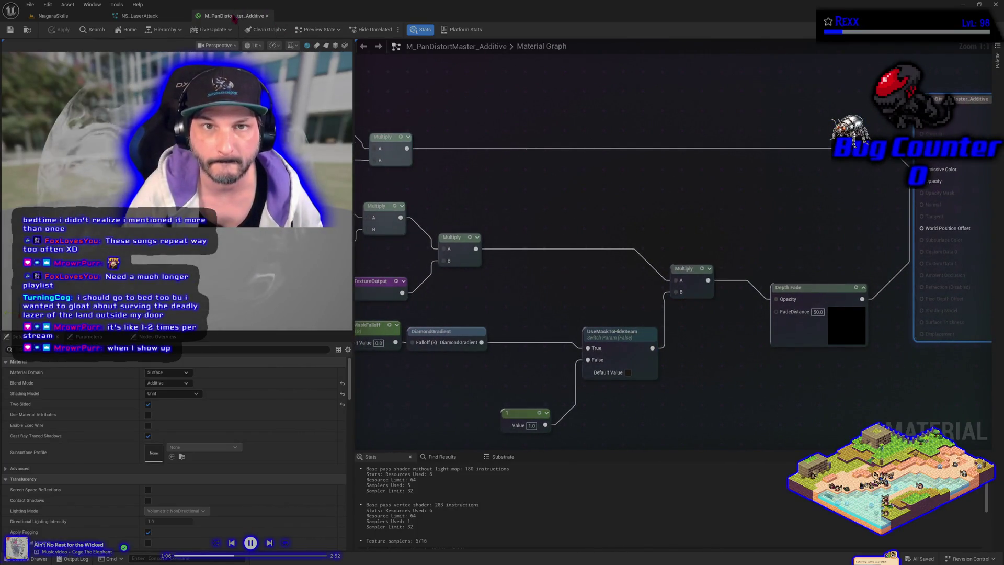
Float the material editor into its own window, enlarge it, and pan across the graph.
left_click_drag(234, 16, 280, 54)
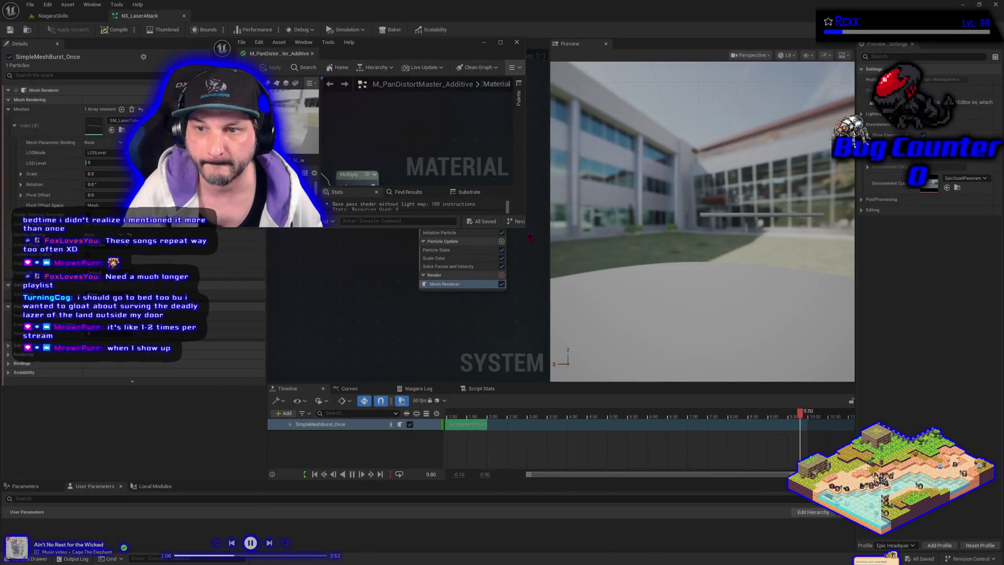
mouse_move(522, 228)
left_mouse_down()
mouse_move(868, 450)
mouse_move(957, 533)
mouse_move(990, 550)
left_mouse_up()
left_click_drag(582, 294, 667, 285)
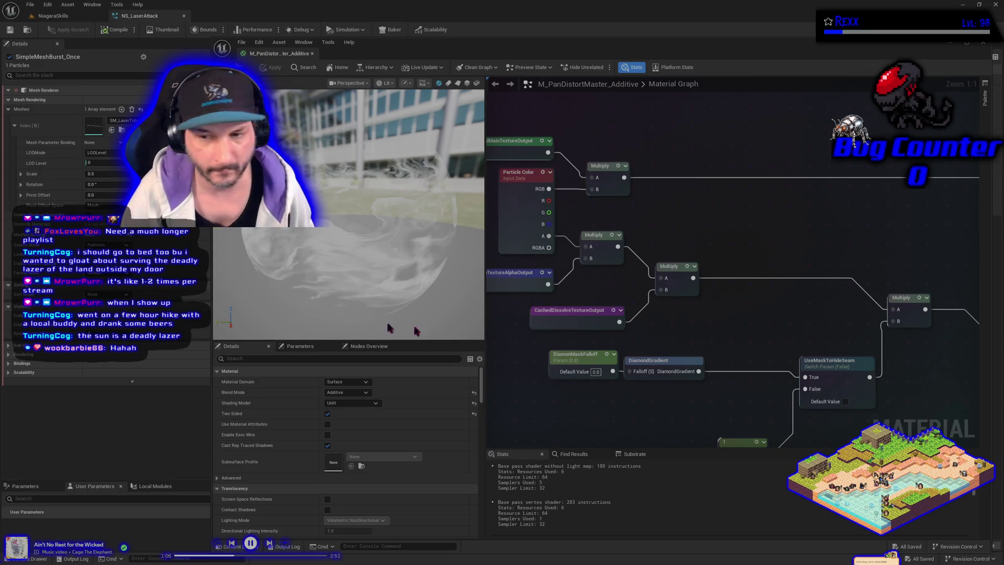
Add a plain Switch node from the 'switch' search, then delete it as unwanted.
right_click(671, 180)
type("switch")
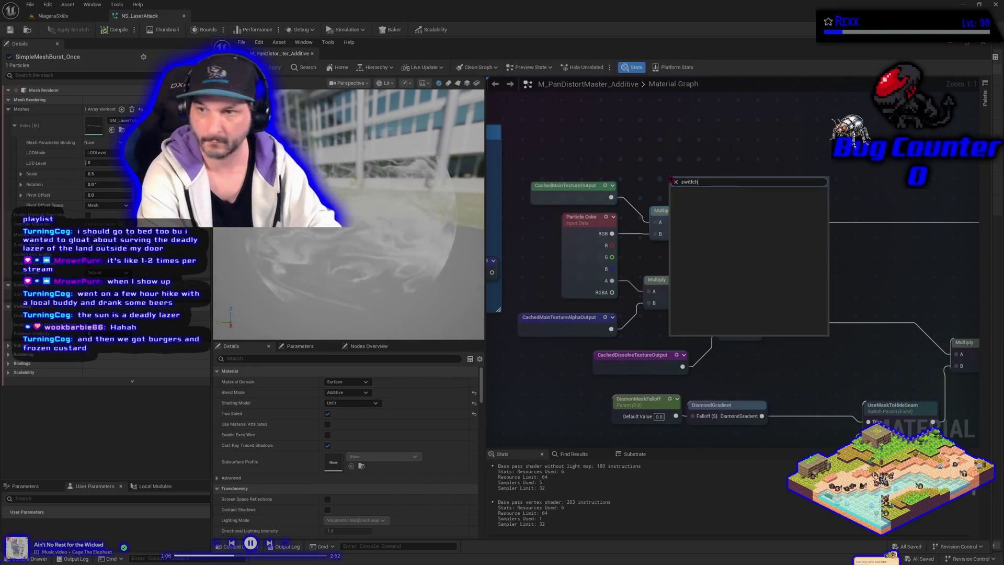
key("Return")
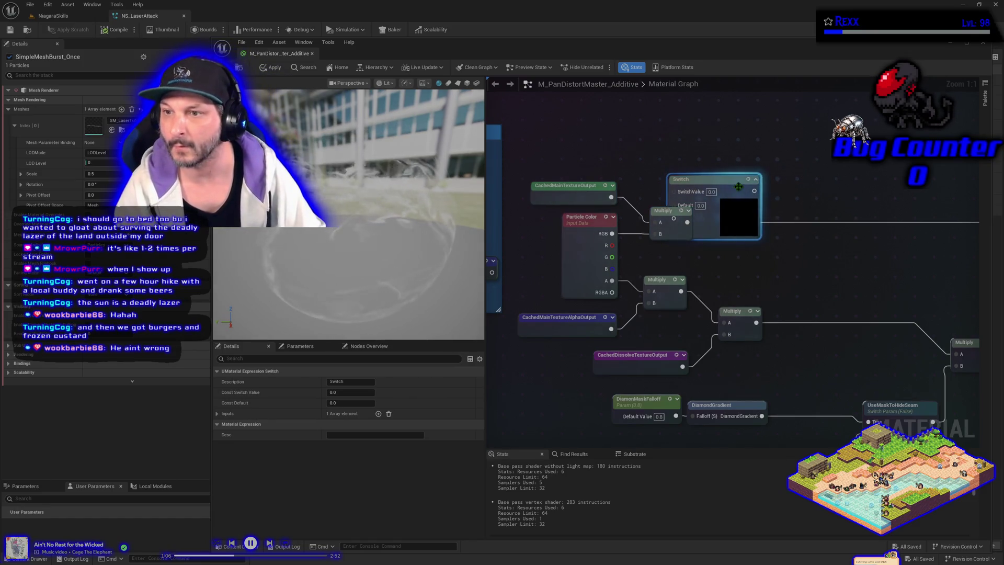
left_click_drag(727, 181, 722, 149)
key("Delete")
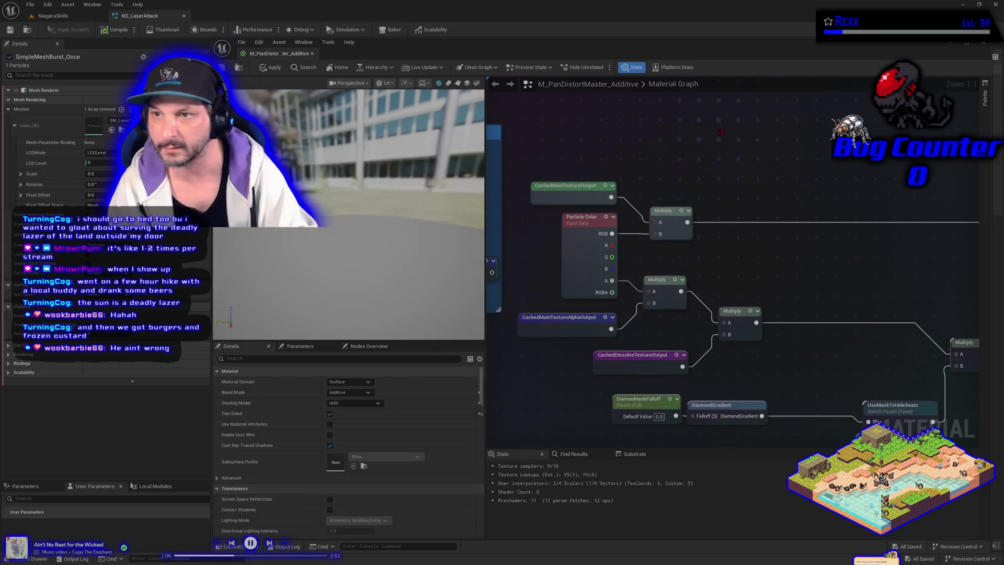
Add a Static Switch Parameter node, left named Param, from the 'switch' search.
right_click(720, 130)
type("switch")
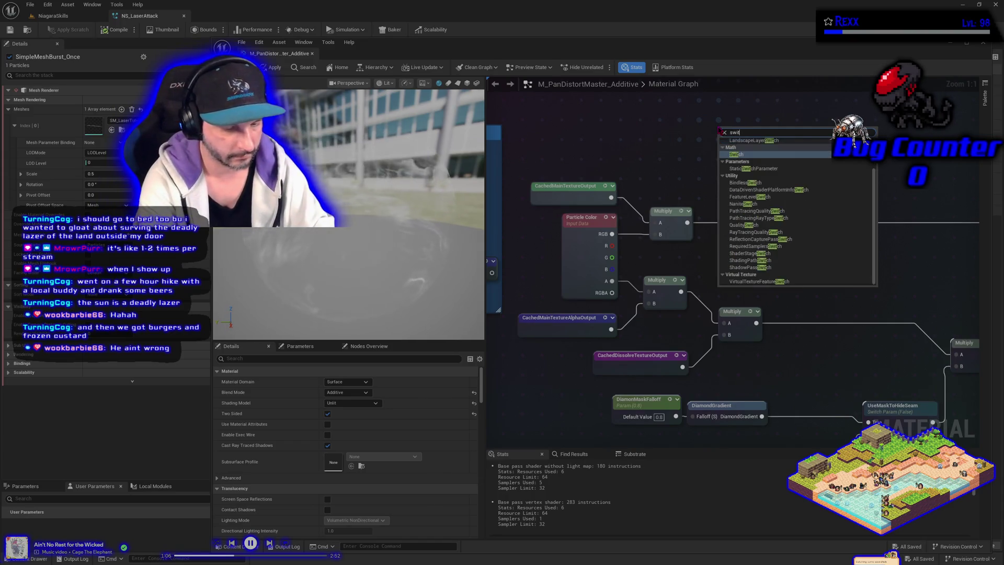
left_click(761, 168)
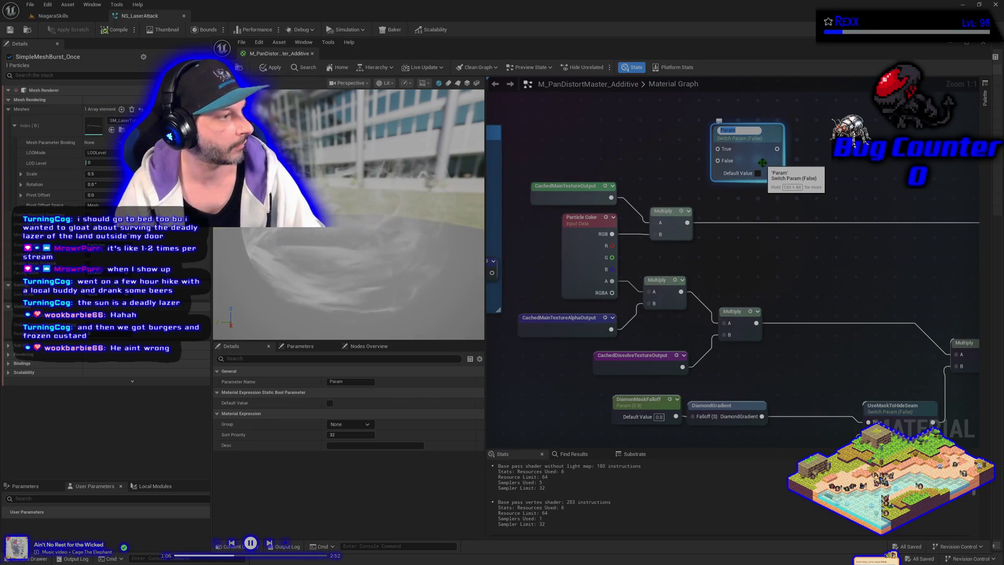
left_click(670, 143)
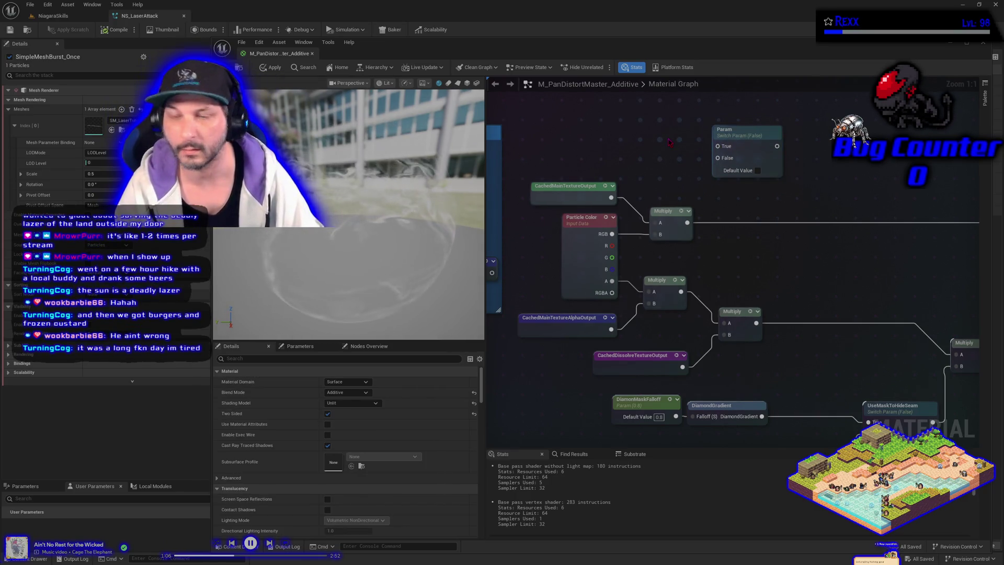